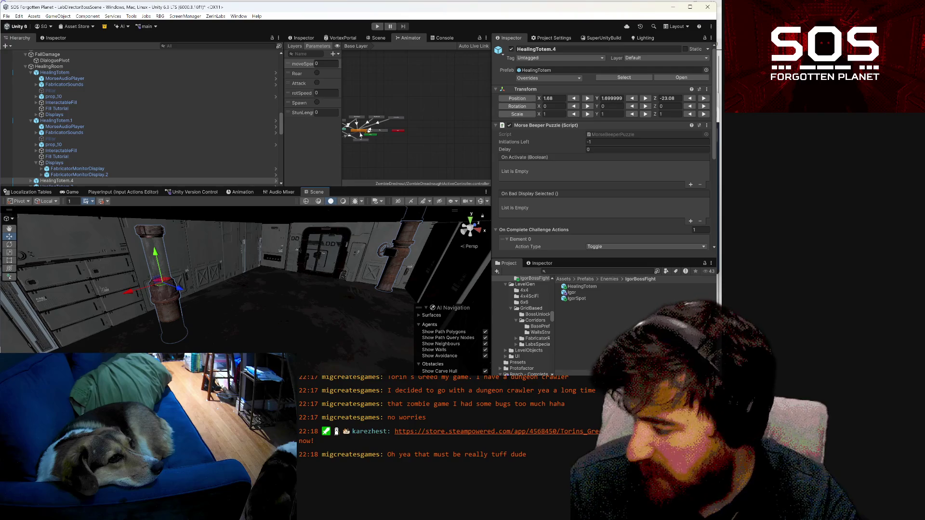
- Bring the Steam store window forward, move it up-left and enlarge it, then open Torin's Greed in a new tab
{"action": "mouse_move", "coordinate": [207, 344]}
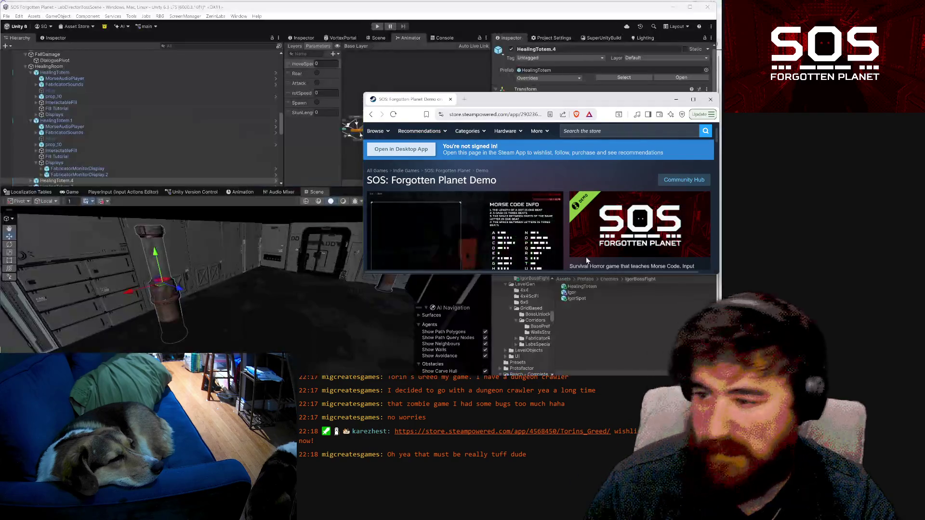
{"action": "key", "text": "alt+Tab"}
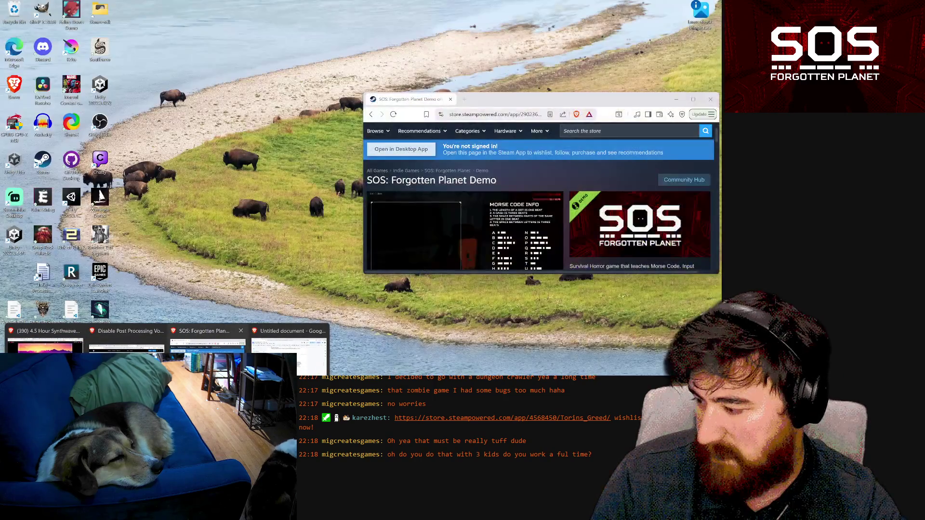
{"action": "left_click", "coordinate": [207, 344]}
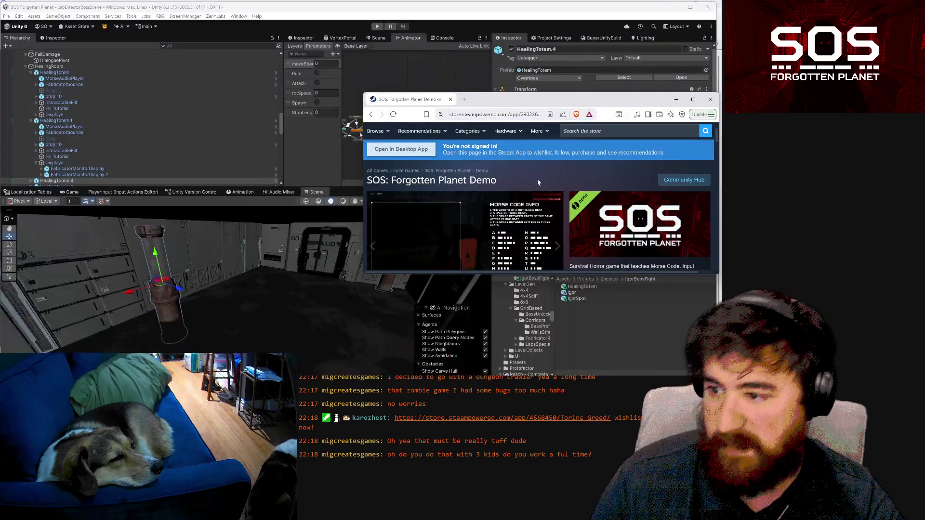
{"action": "left_click_drag", "start_coordinate": [510, 104], "coordinate": [427, 54]}
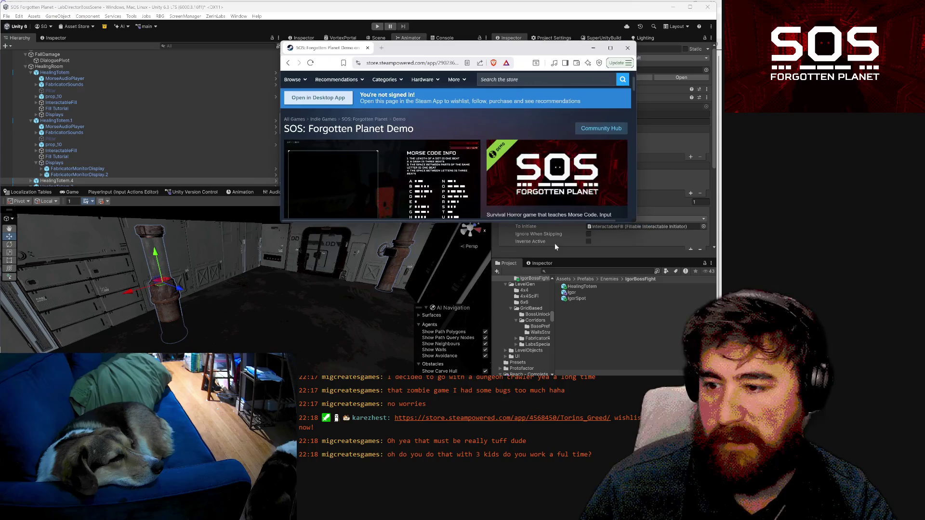
{"action": "mouse_move", "coordinate": [636, 224]}
{"action": "left_mouse_down"}
{"action": "mouse_move", "coordinate": [667, 319]}
{"action": "mouse_move", "coordinate": [697, 330]}
{"action": "left_mouse_up"}
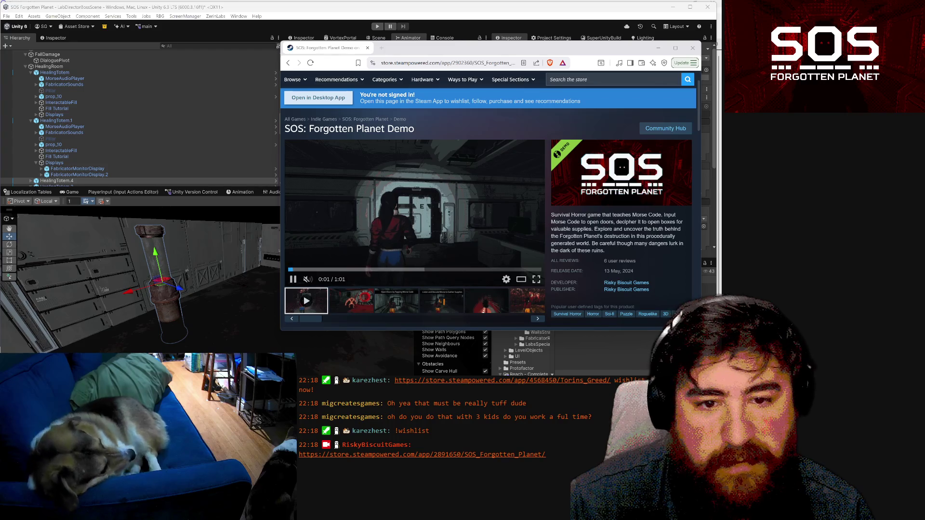
{"action": "left_click", "coordinate": [502, 380]}
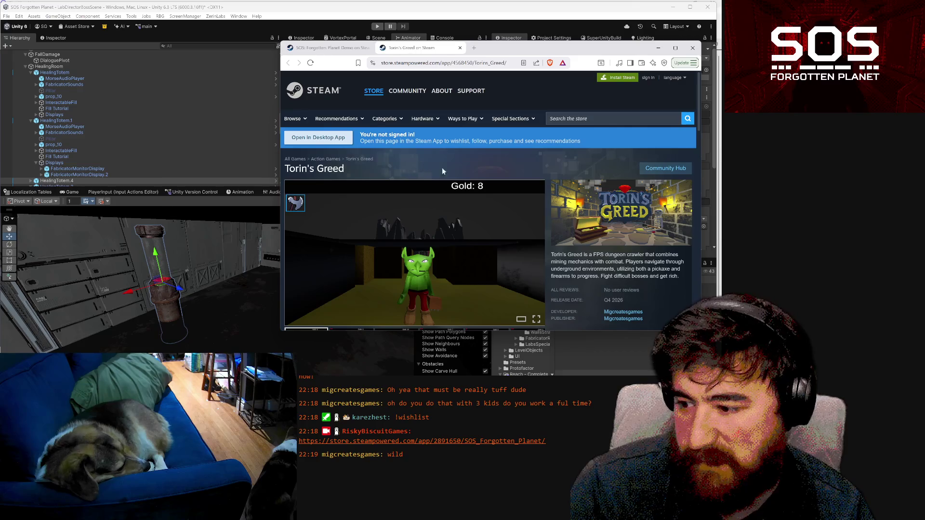
- Cycle through the Torin's Greed screenshot gallery until it wraps back to the first image
{"action": "scroll", "coordinate": [494, 192], "scroll_direction": "down", "scroll_amount": 1}
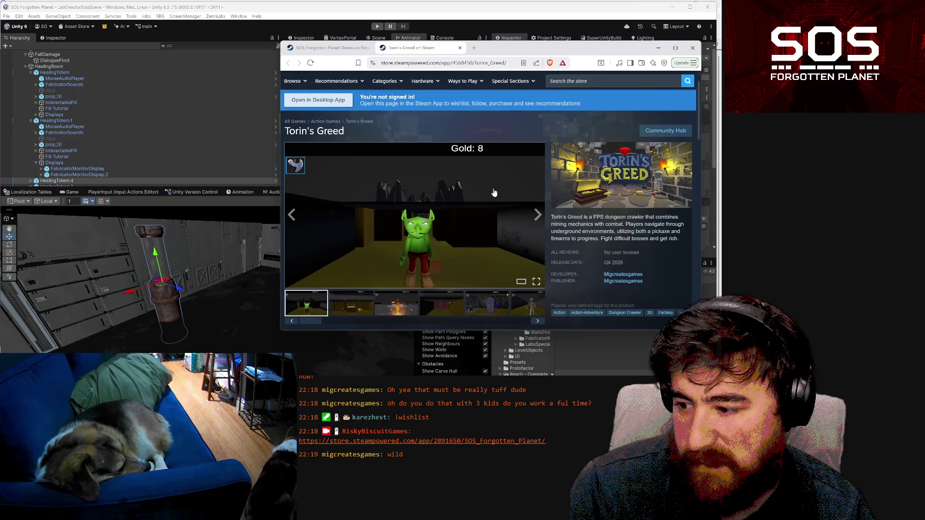
{"action": "left_click", "coordinate": [535, 215]}
{"action": "left_click", "coordinate": [535, 215]}
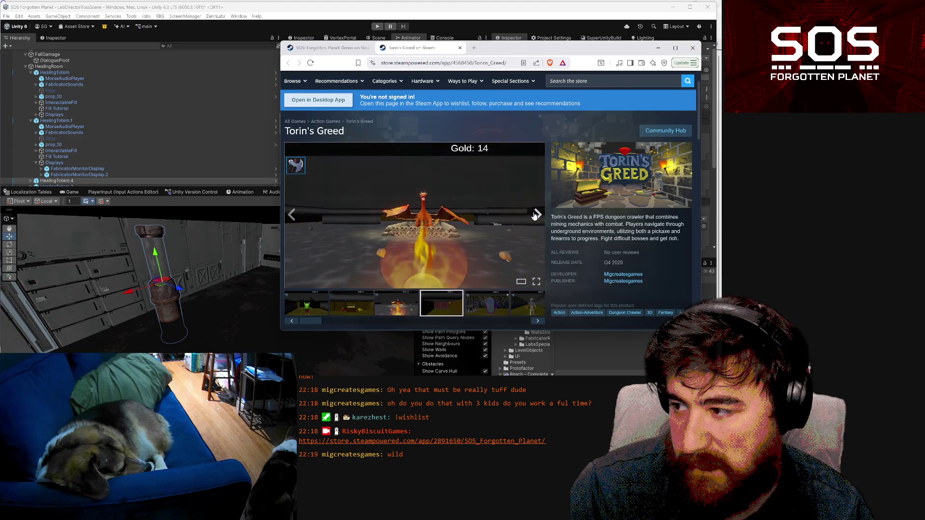
{"action": "left_click", "coordinate": [534, 216]}
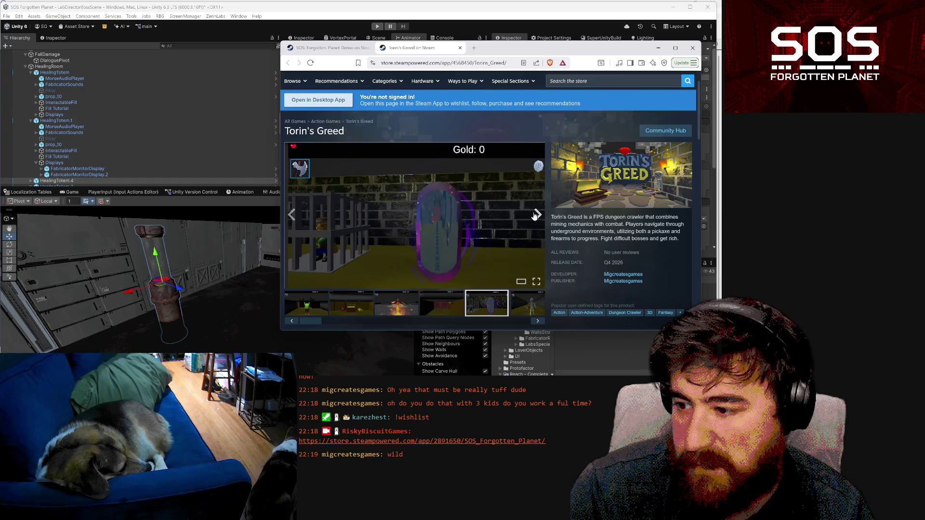
{"action": "left_click", "coordinate": [535, 216]}
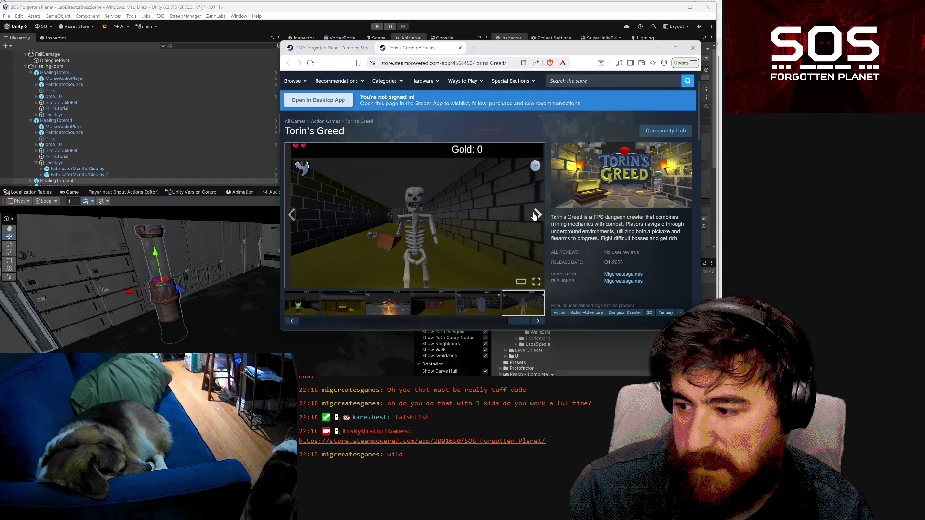
{"action": "left_click", "coordinate": [535, 215]}
- Scroll down the store page, expand the full game description, and scroll back up
{"action": "scroll", "coordinate": [504, 220], "scroll_direction": "down", "scroll_amount": 2}
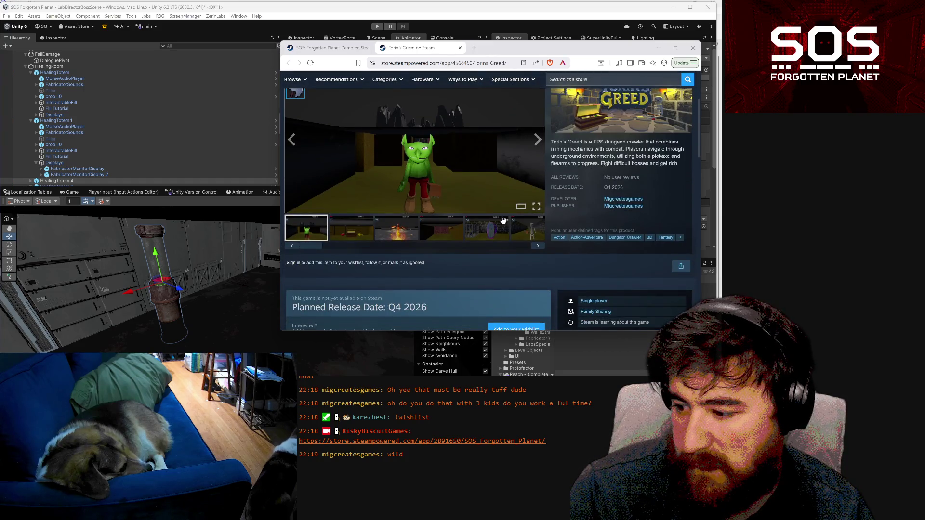
{"action": "scroll", "coordinate": [502, 219], "scroll_direction": "down", "scroll_amount": 2}
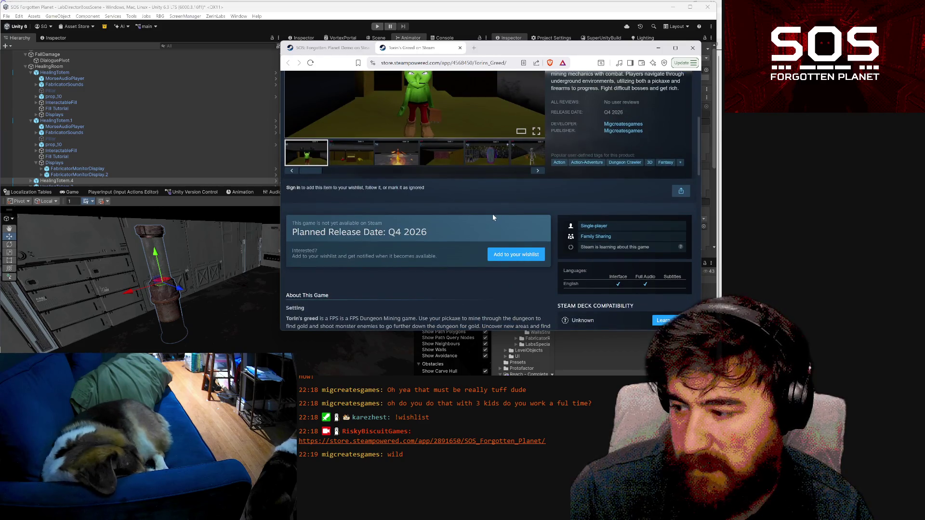
{"action": "scroll", "coordinate": [491, 215], "scroll_direction": "down", "scroll_amount": 5}
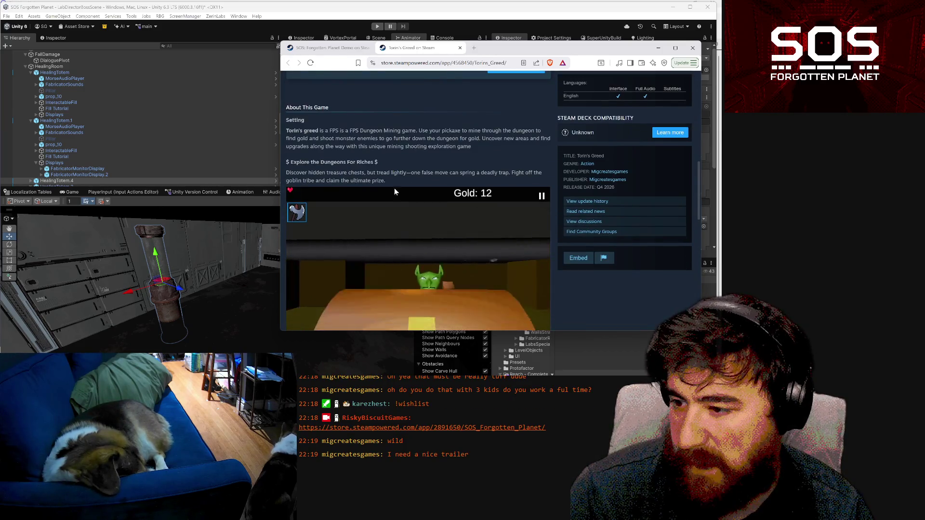
{"action": "scroll", "coordinate": [343, 236], "scroll_direction": "down", "scroll_amount": 2}
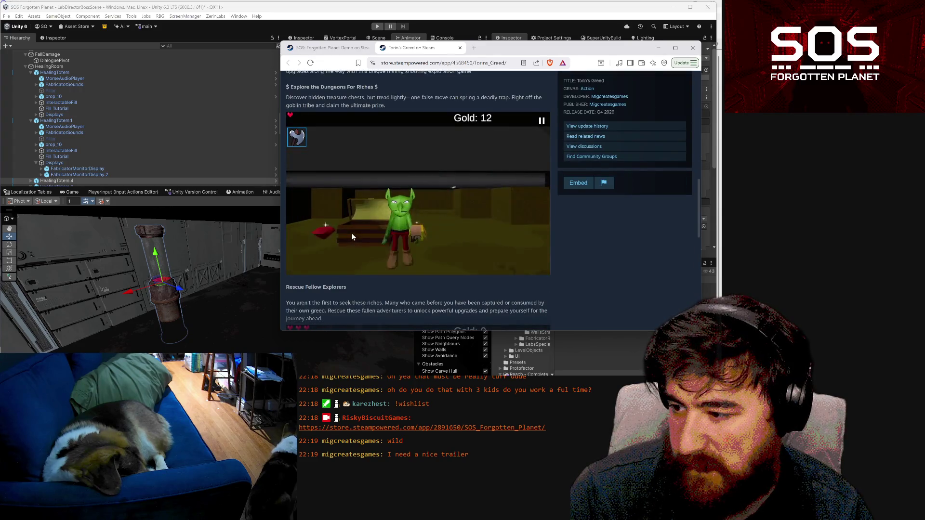
{"action": "scroll", "coordinate": [352, 236], "scroll_direction": "down", "scroll_amount": 3}
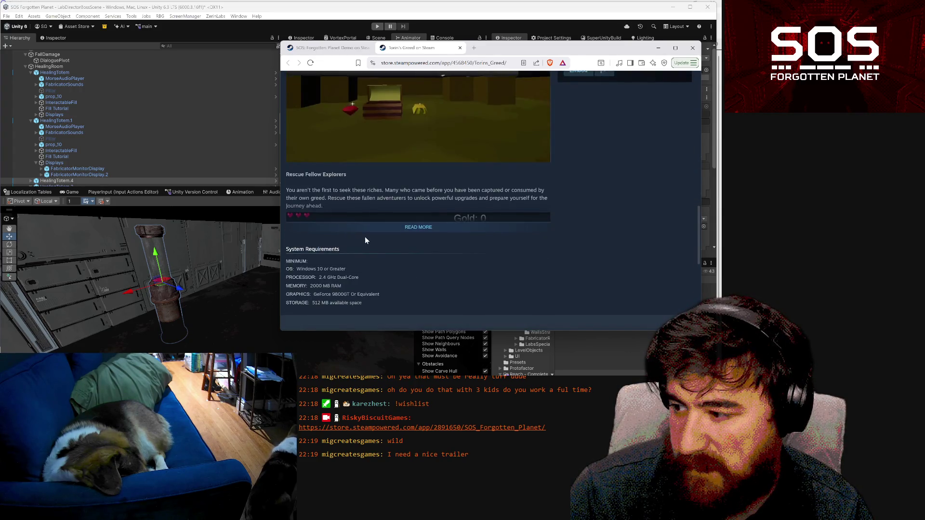
{"action": "scroll", "coordinate": [368, 236], "scroll_direction": "up", "scroll_amount": 6}
{"action": "scroll", "coordinate": [410, 237], "scroll_direction": "down", "scroll_amount": 2}
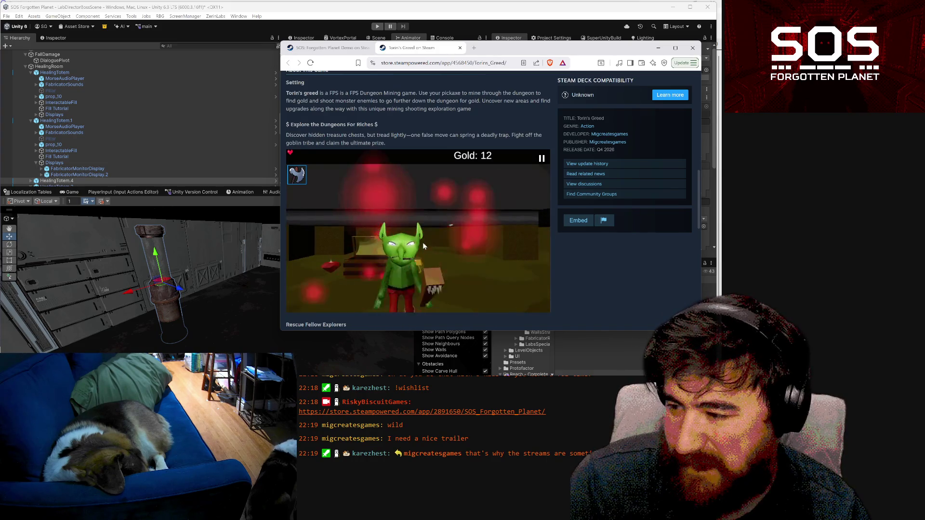
{"action": "scroll", "coordinate": [420, 246], "scroll_direction": "down", "scroll_amount": 3}
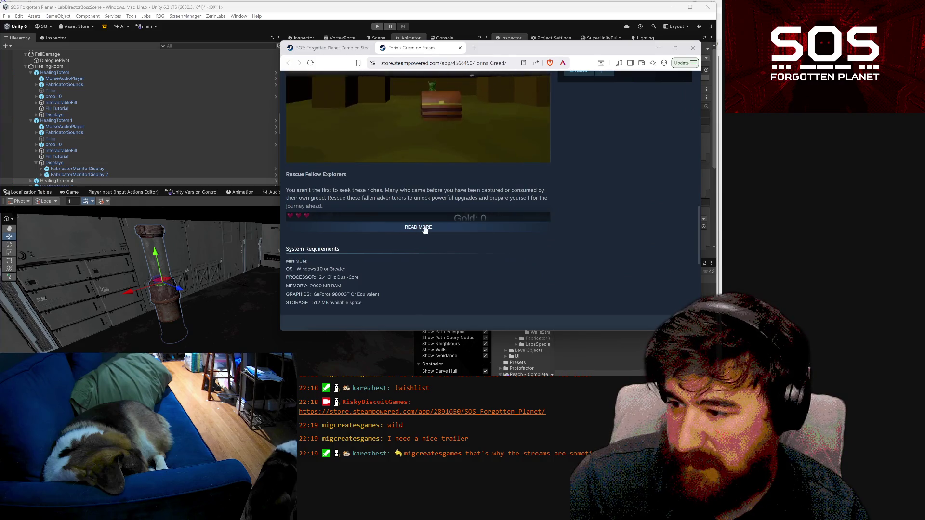
{"action": "left_click", "coordinate": [426, 228]}
{"action": "scroll", "coordinate": [460, 217], "scroll_direction": "down", "scroll_amount": 2}
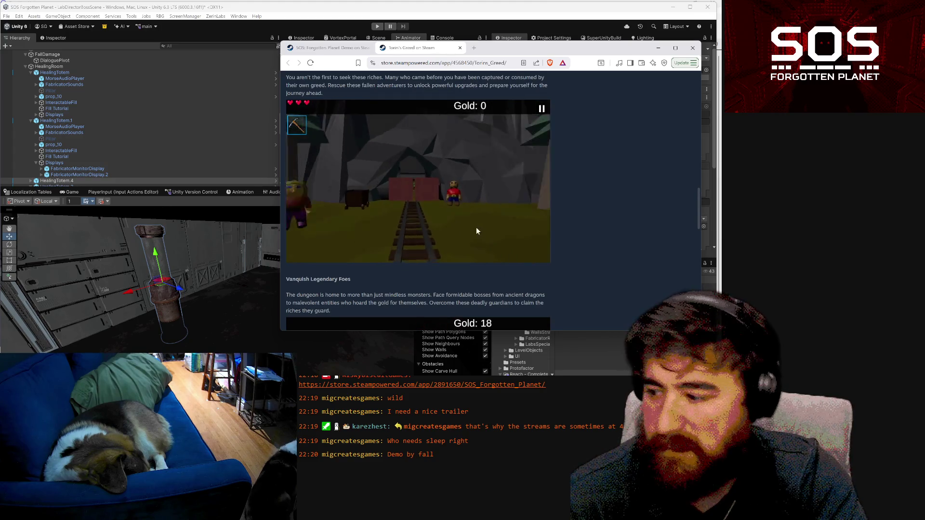
{"action": "scroll", "coordinate": [466, 232], "scroll_direction": "up", "scroll_amount": 1}
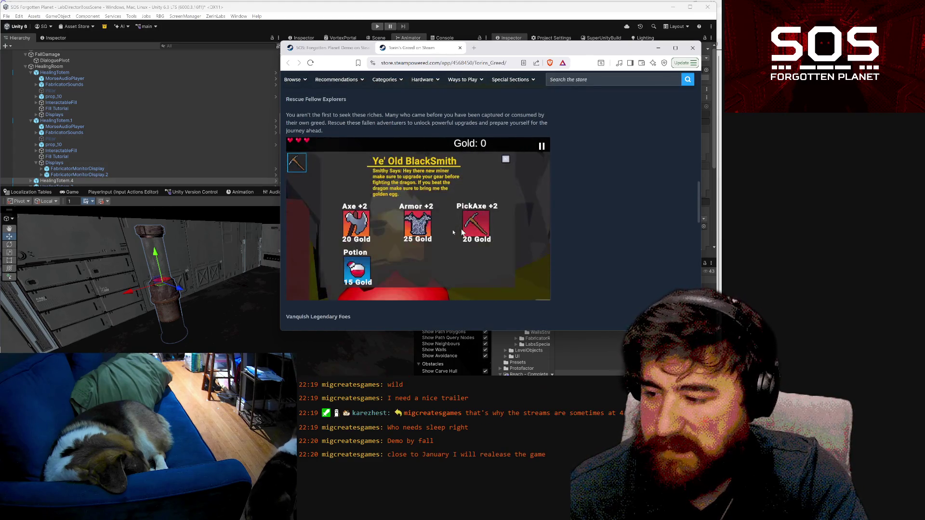
{"action": "scroll", "coordinate": [462, 230], "scroll_direction": "up", "scroll_amount": 15}
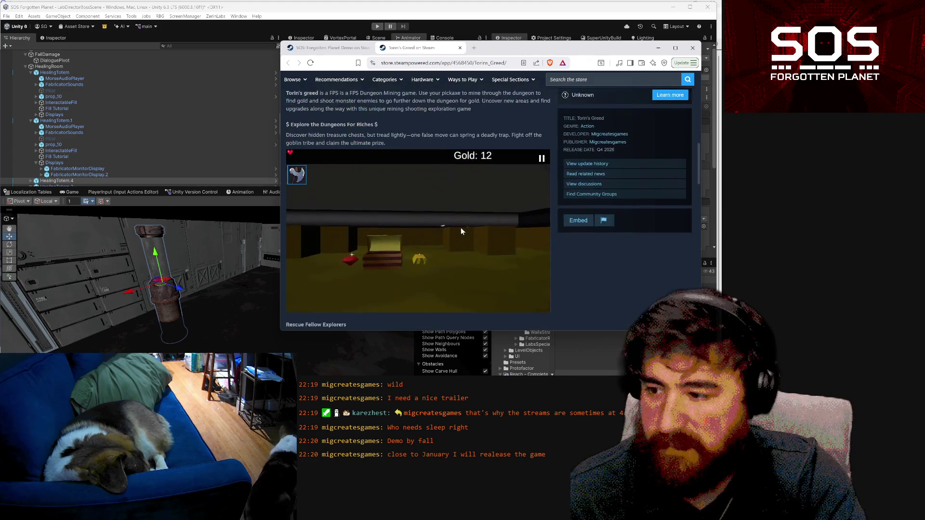
{"action": "left_click", "coordinate": [237, 139]}
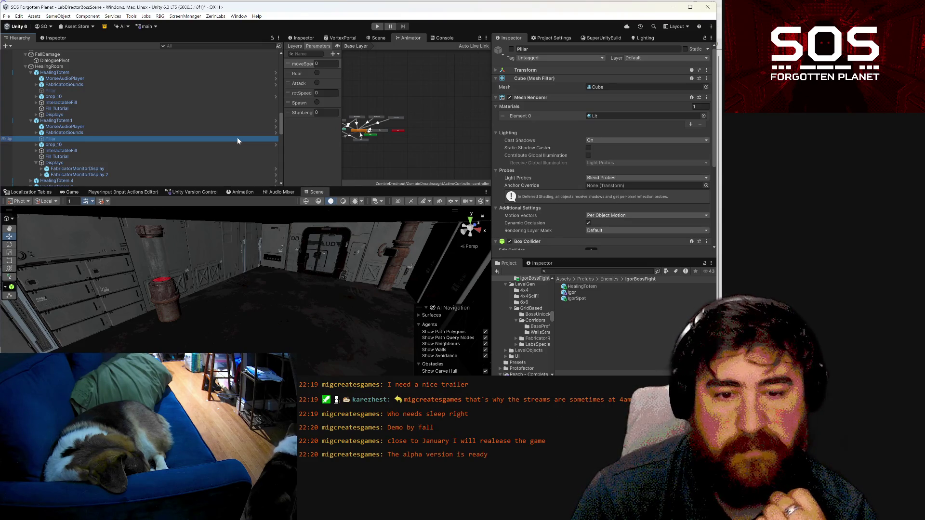
- Select FabricatorMonitorDisplay on HealingTotem.4's pipe and shift it slightly to the right
{"action": "mouse_move", "coordinate": [354, 221]}
{"action": "left_mouse_down"}
{"action": "mouse_move", "coordinate": [542, 282]}
{"action": "mouse_move", "coordinate": [260, 273]}
{"action": "left_mouse_up"}
{"action": "left_click", "coordinate": [242, 263]}
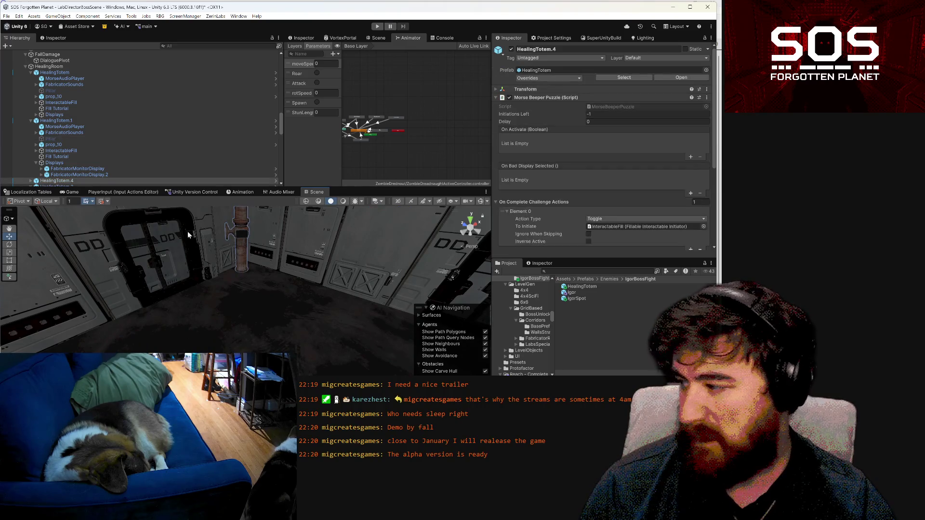
{"action": "left_click", "coordinate": [241, 260]}
{"action": "left_click", "coordinate": [97, 135]}
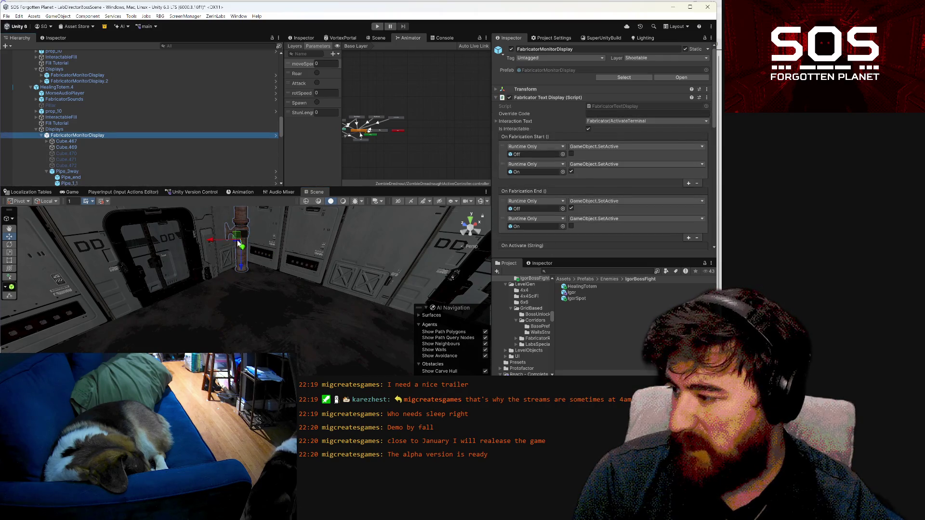
{"action": "left_click_drag", "start_coordinate": [242, 248], "coordinate": [246, 248]}
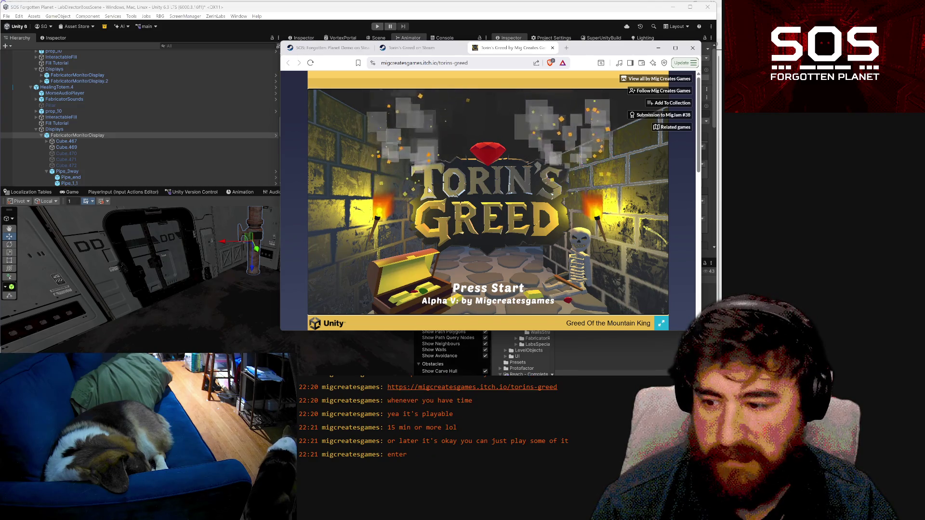
- Start Torin's Greed from the Press Start screen, then pause the YouTube music video
{"action": "key", "text": "Return"}
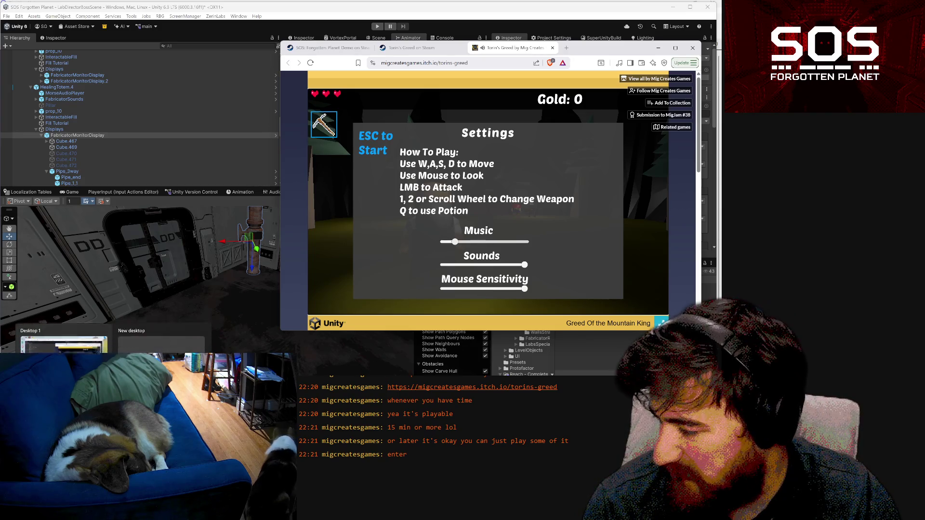
{"action": "left_click", "coordinate": [45, 339]}
{"action": "left_click", "coordinate": [236, 236]}
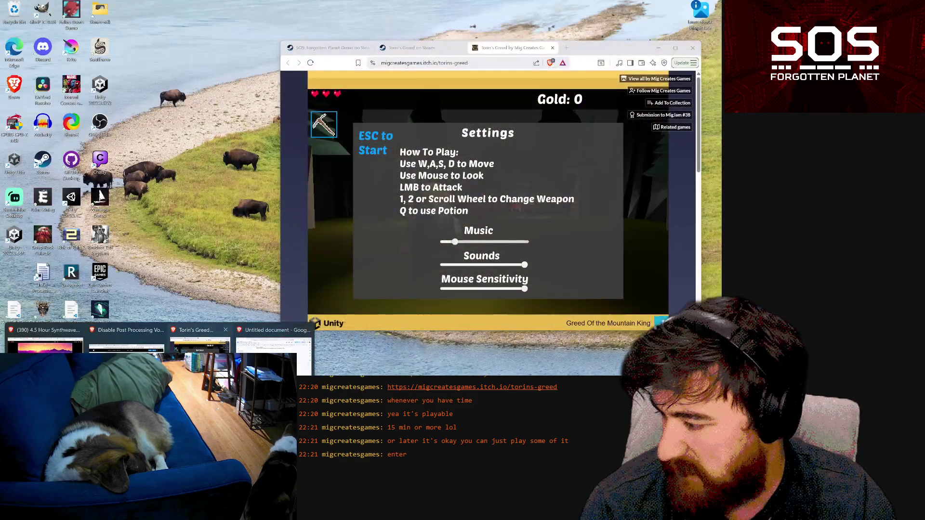
- Return to the game, close the settings panel, walk forward and talk to Kaldor The Wise
{"action": "left_click", "coordinate": [206, 337]}
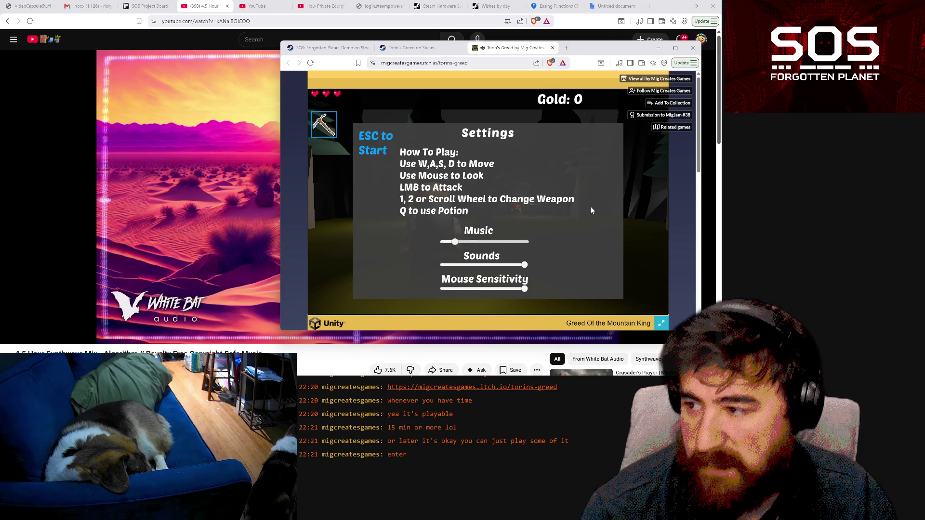
{"action": "left_click", "coordinate": [605, 287]}
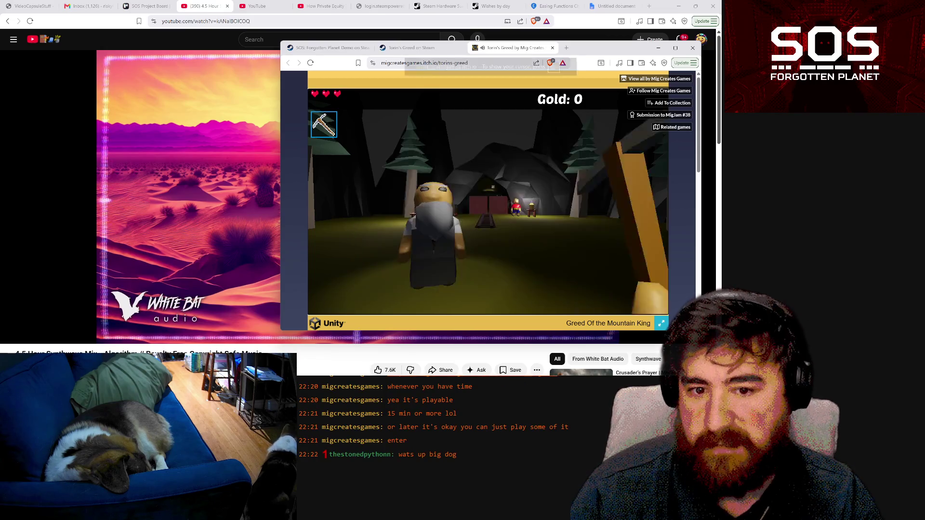
{"action": "key", "text": "w"}
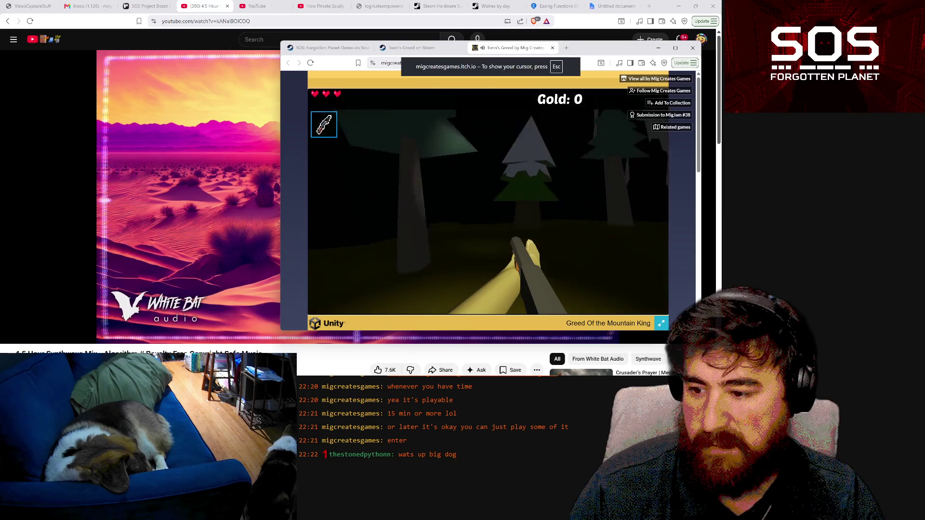
{"action": "mouse_move", "coordinate": [488, 201]}
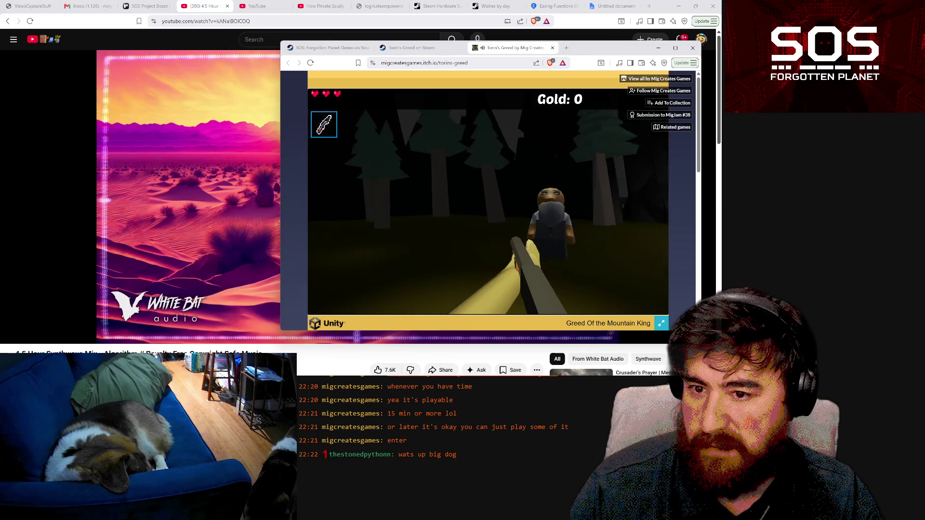
{"action": "key", "text": "Escape"}
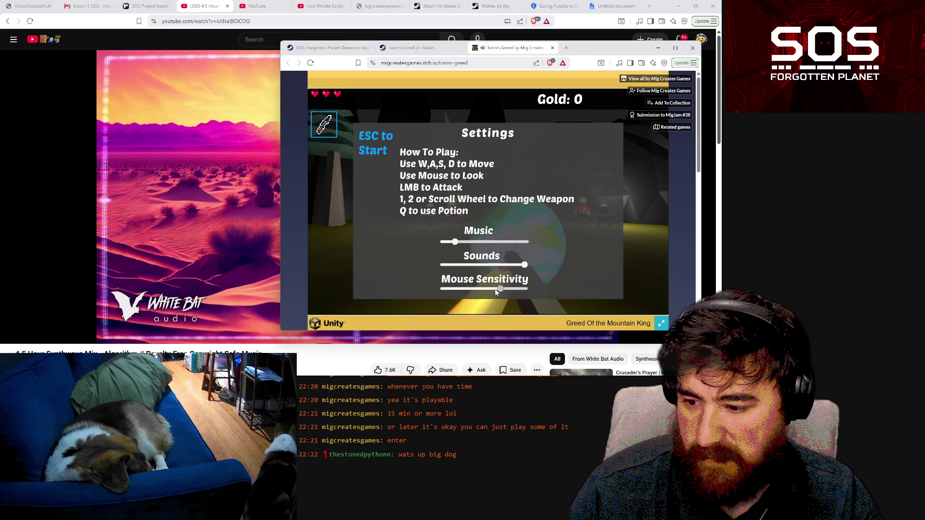
{"action": "left_click", "coordinate": [470, 289]}
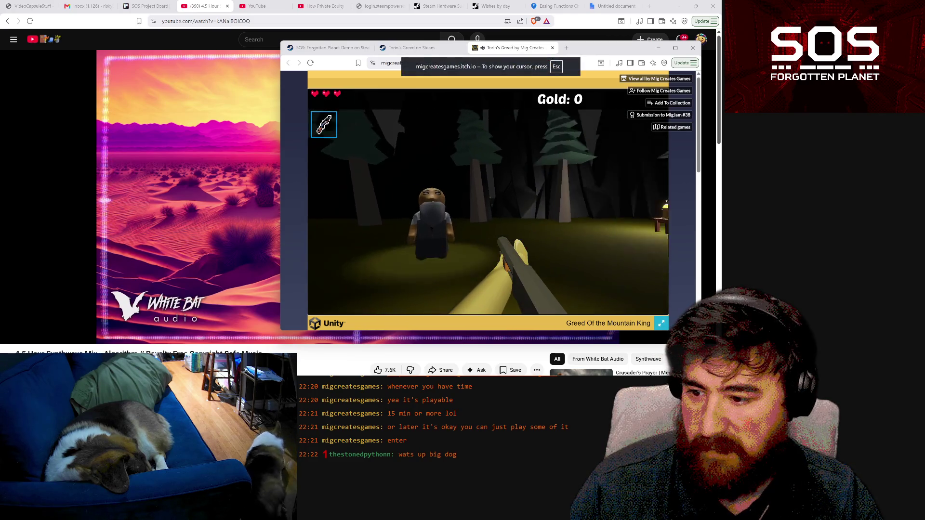
{"action": "key", "text": "w"}
{"action": "key", "text": "Return"}
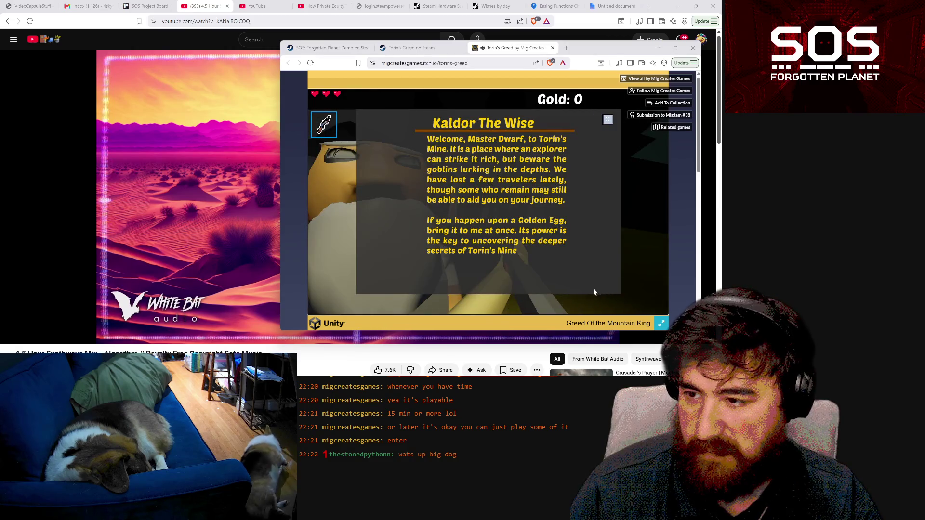
{"action": "left_click", "coordinate": [608, 121]}
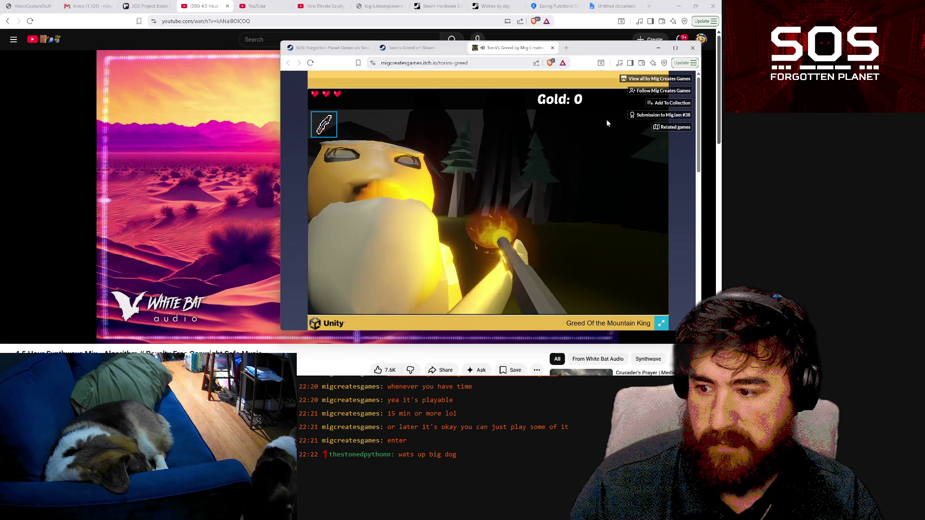
- Route sound to the Bose QC Headphones and adjust the in-game Music slider lower
{"action": "key", "text": "Escape"}
{"action": "left_click", "coordinate": [479, 243]}
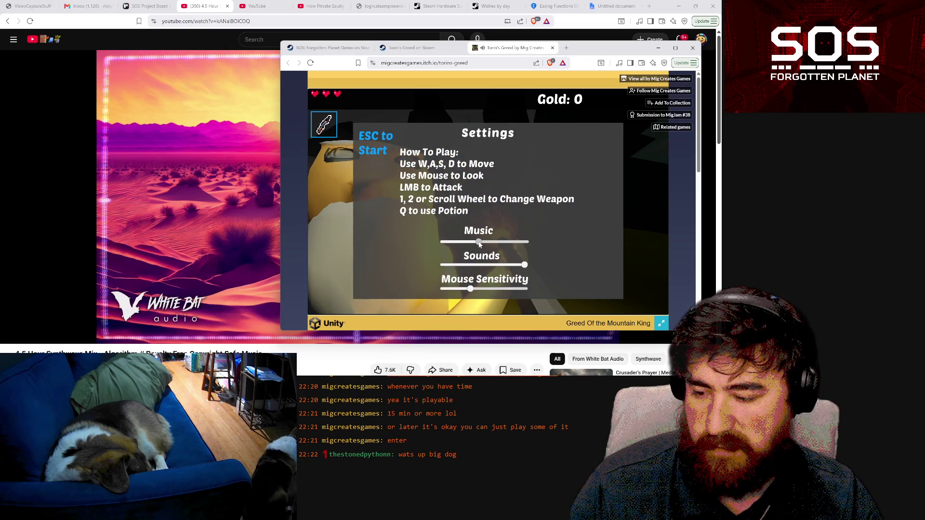
{"action": "left_click_drag", "start_coordinate": [495, 244], "coordinate": [524, 247]}
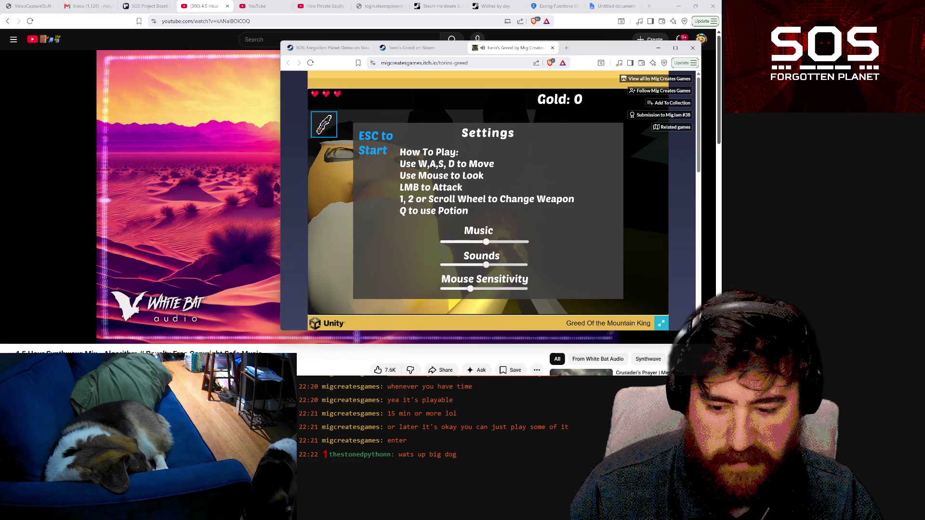
{"action": "key", "text": "super+a"}
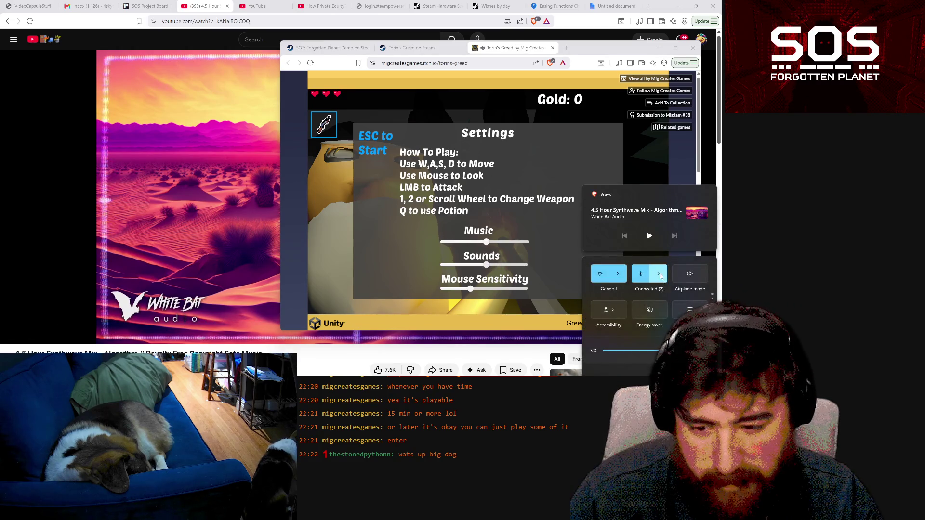
{"action": "left_click", "coordinate": [709, 350]}
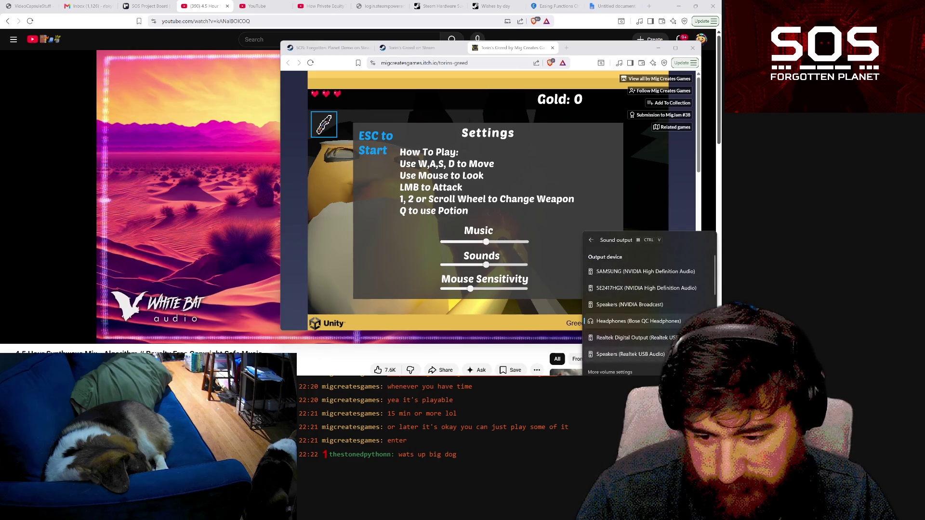
{"action": "left_click", "coordinate": [672, 316]}
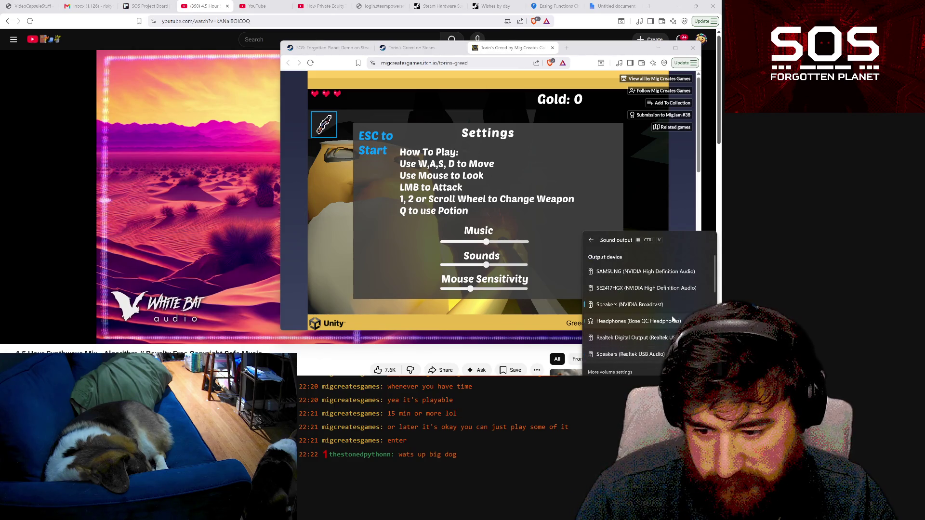
{"action": "left_click", "coordinate": [643, 203]}
{"action": "left_click_drag", "start_coordinate": [486, 242], "coordinate": [456, 244]}
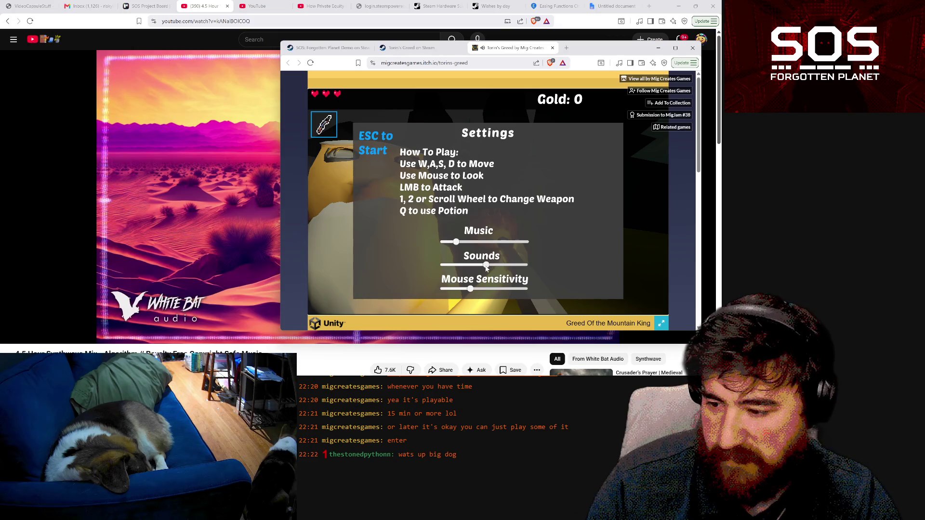
- Resume the game, walk to the blacksmith and open his upgrade shop
{"action": "key", "text": "Escape"}
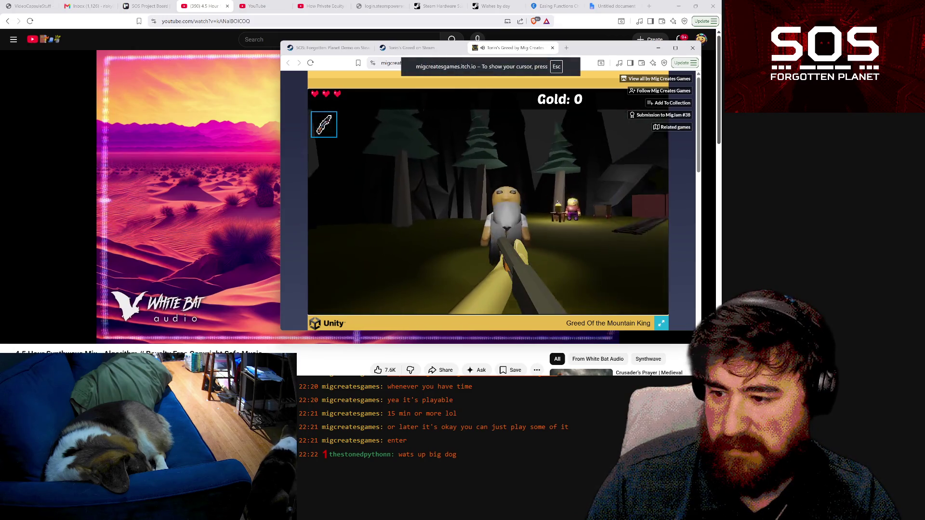
{"action": "key", "text": "Escape"}
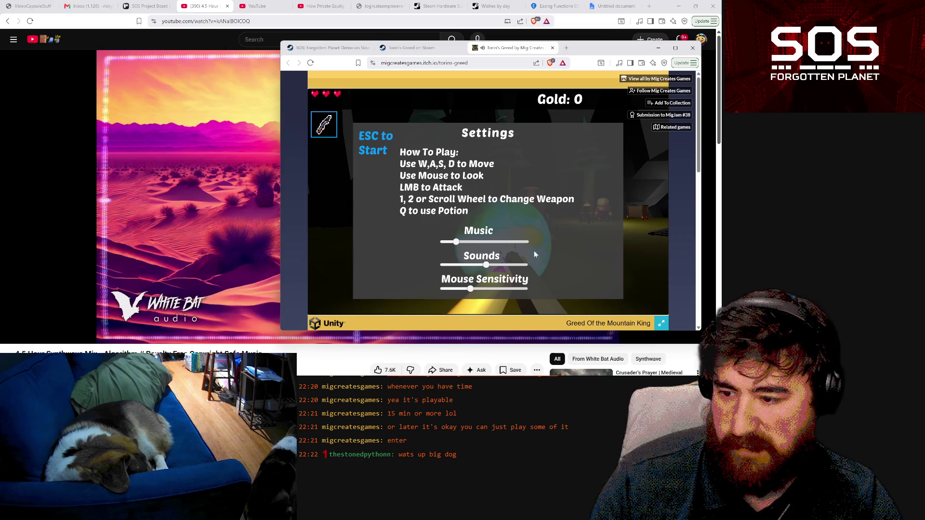
{"action": "key", "text": "Escape"}
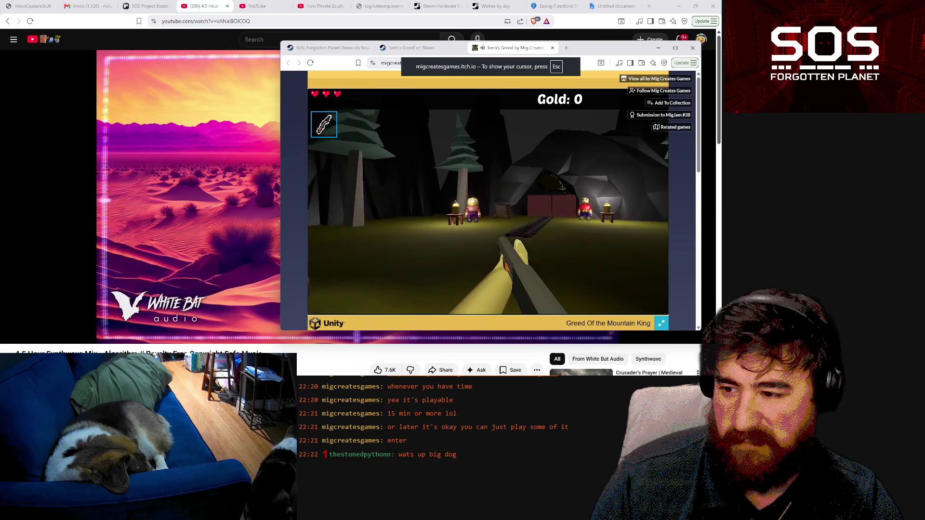
{"action": "key", "text": "w"}
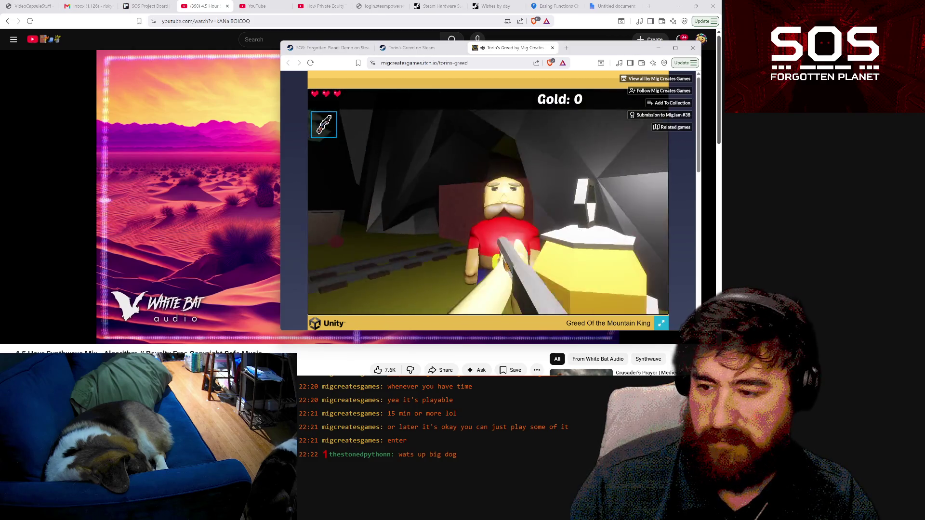
{"action": "key", "text": "e"}
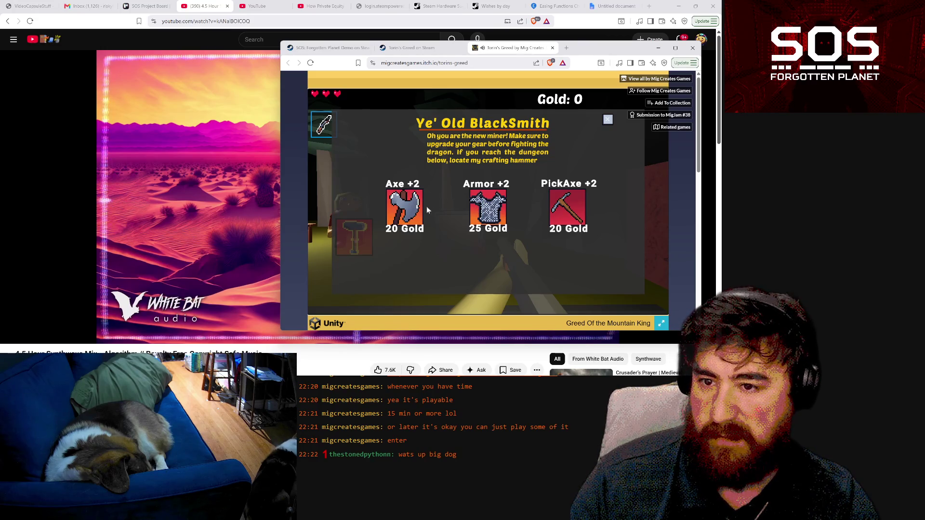
{"action": "key", "text": "Escape"}
- Close the settings and the blacksmith's shop, step out of the cave and back in
{"action": "key", "text": "Escape"}
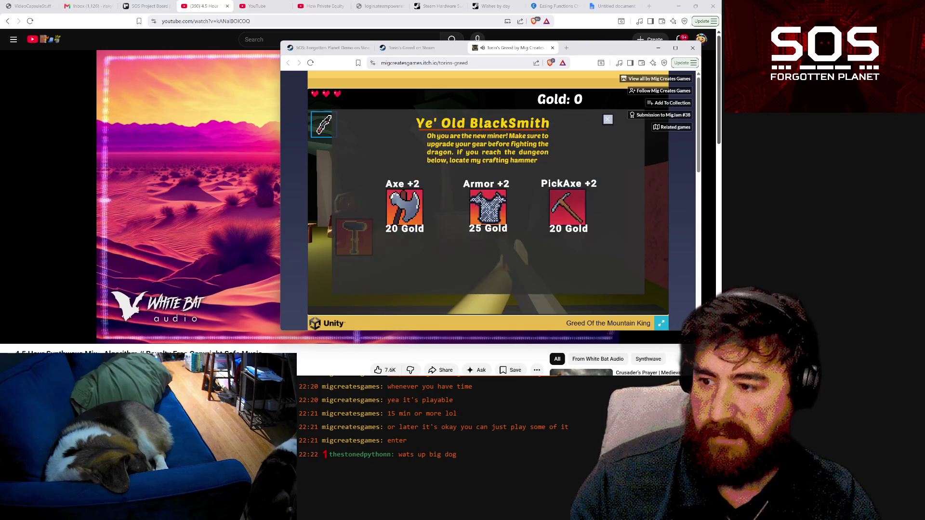
{"action": "key", "text": "Escape"}
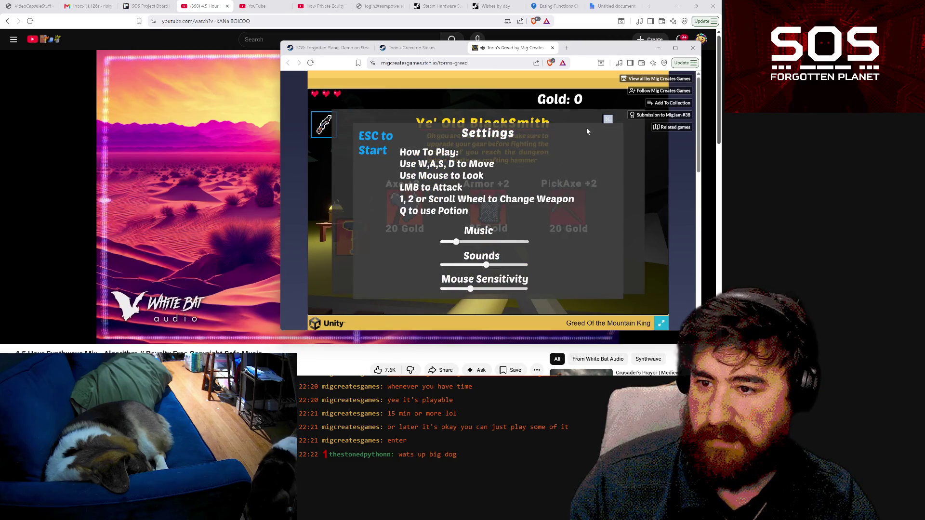
{"action": "key", "text": "Escape"}
{"action": "key", "text": "Escape"}
{"action": "key", "text": "Escape"}
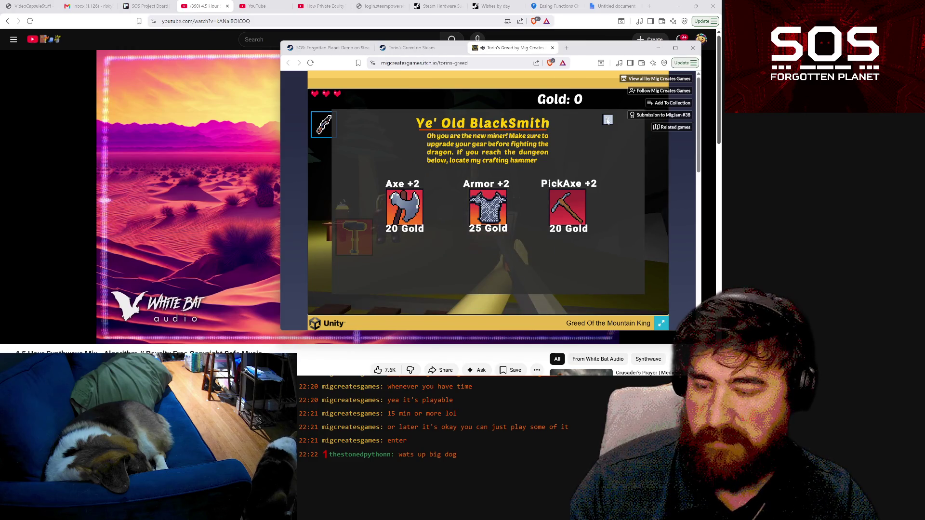
{"action": "left_click", "coordinate": [608, 120]}
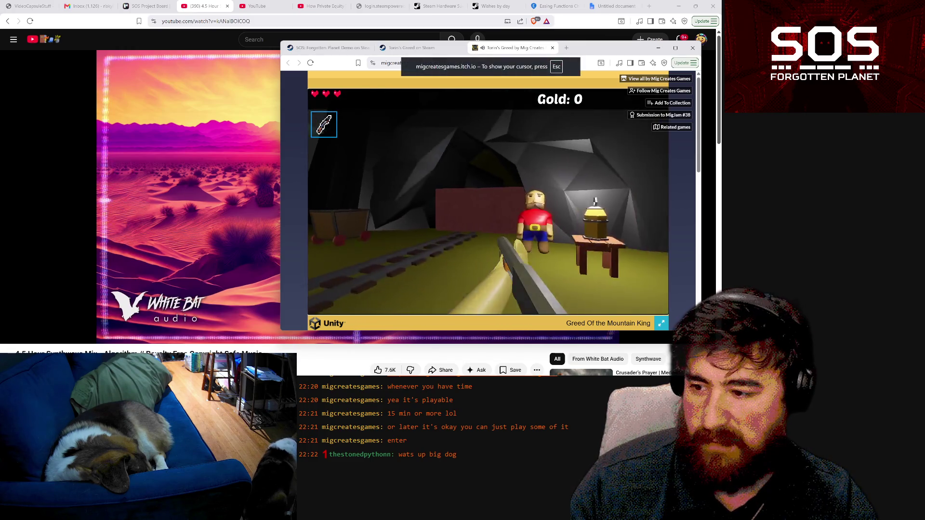
{"action": "key", "text": "s"}
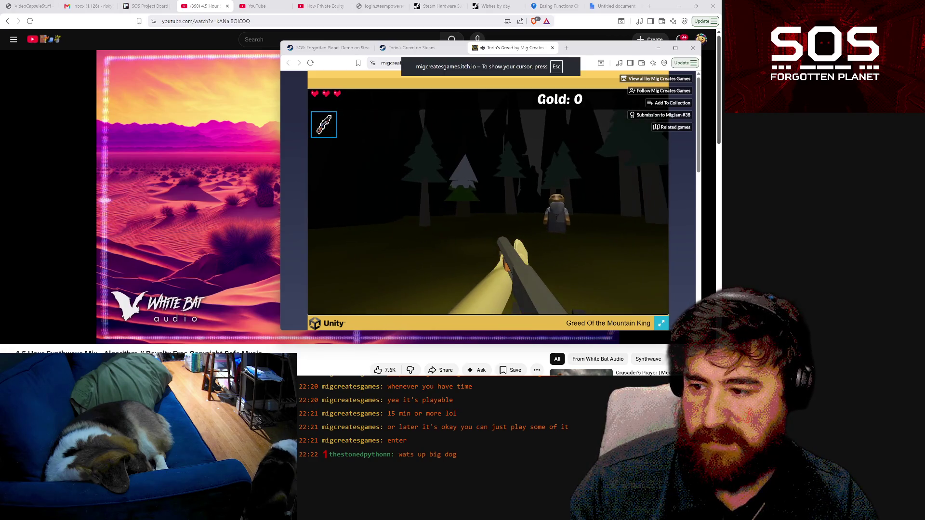
{"action": "key", "text": "w"}
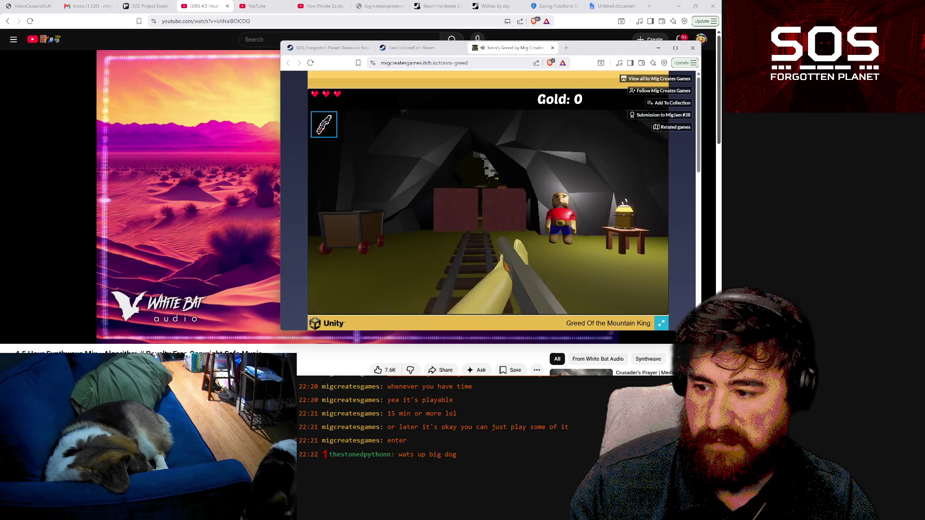
{"action": "key", "text": "Escape"}
{"action": "left_click", "coordinate": [590, 279]}
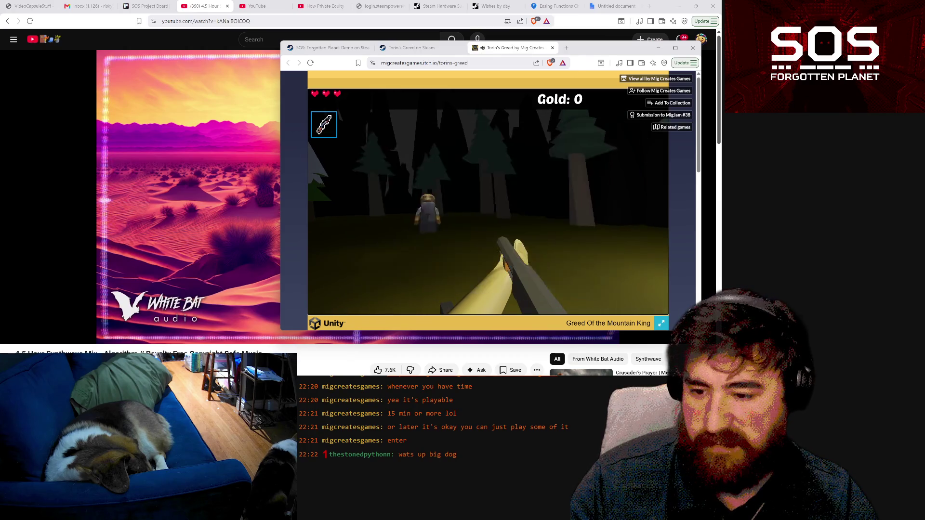
{"action": "left_click", "coordinate": [590, 278]}
- Swap between pickaxe (2) and gun (1) while walking toward the villager and lamp
{"action": "key", "text": "w"}
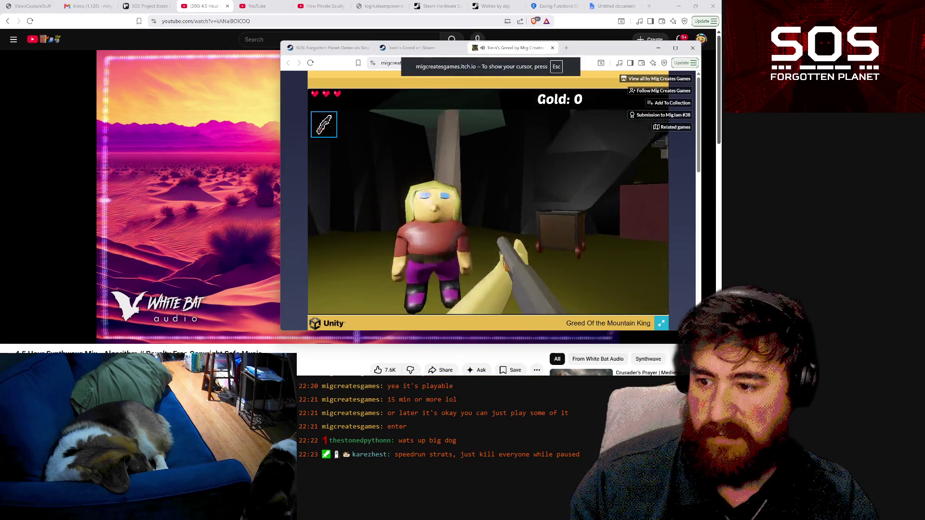
{"action": "key", "text": "2"}
{"action": "key", "text": "w"}
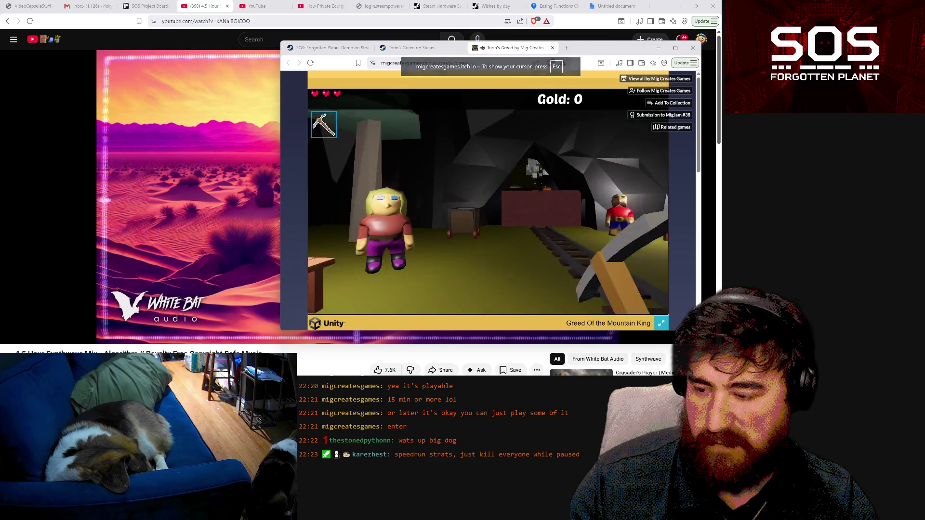
{"action": "key", "text": "s"}
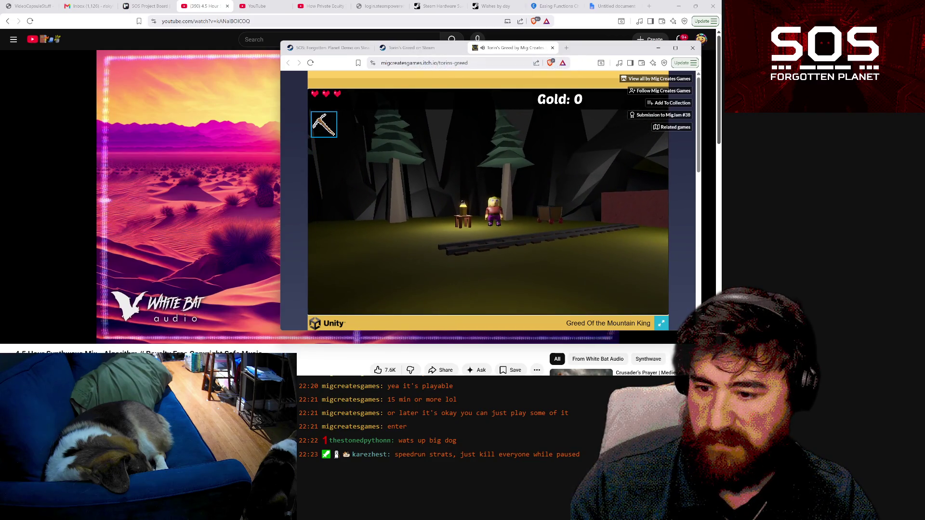
{"action": "key", "text": "1"}
{"action": "key", "text": "w"}
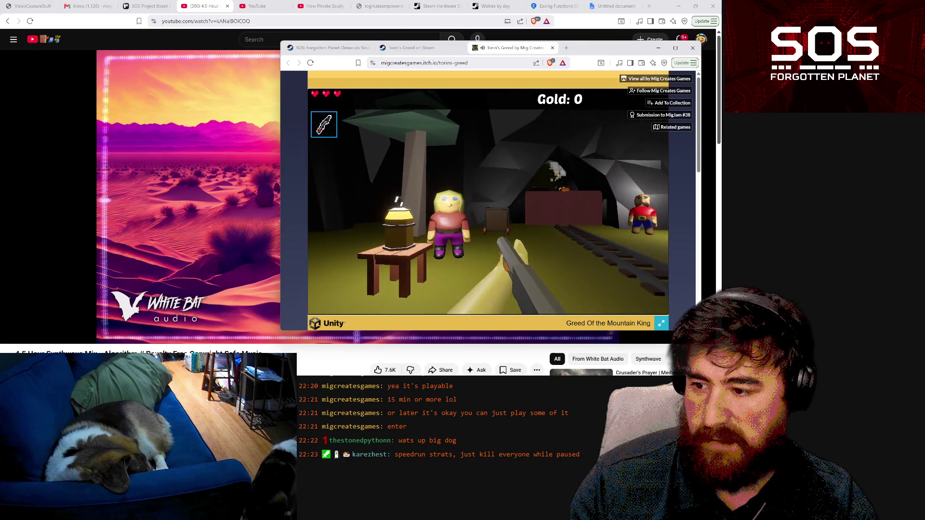
- Talk to Olga The Alchemist, close her shop and walk to the lantern
{"action": "key", "text": "e"}
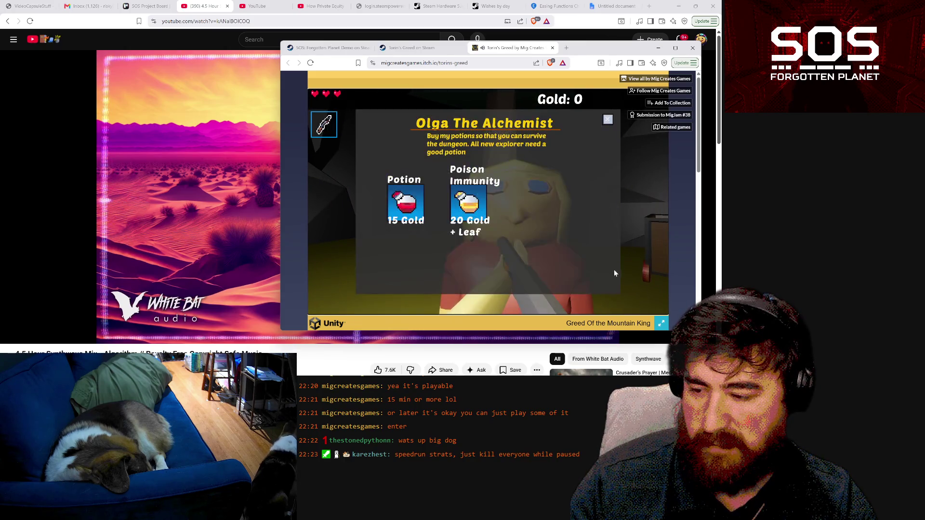
{"action": "left_click", "coordinate": [608, 120]}
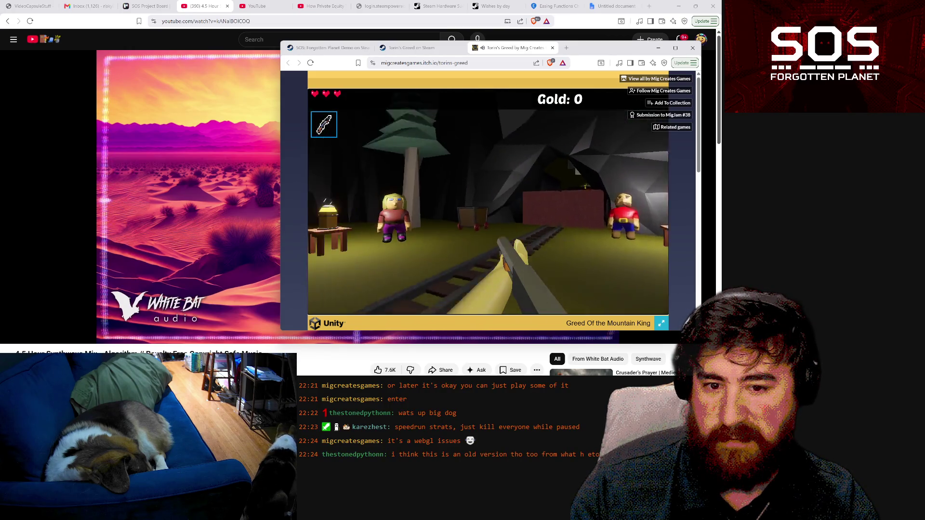
{"action": "key", "text": "w"}
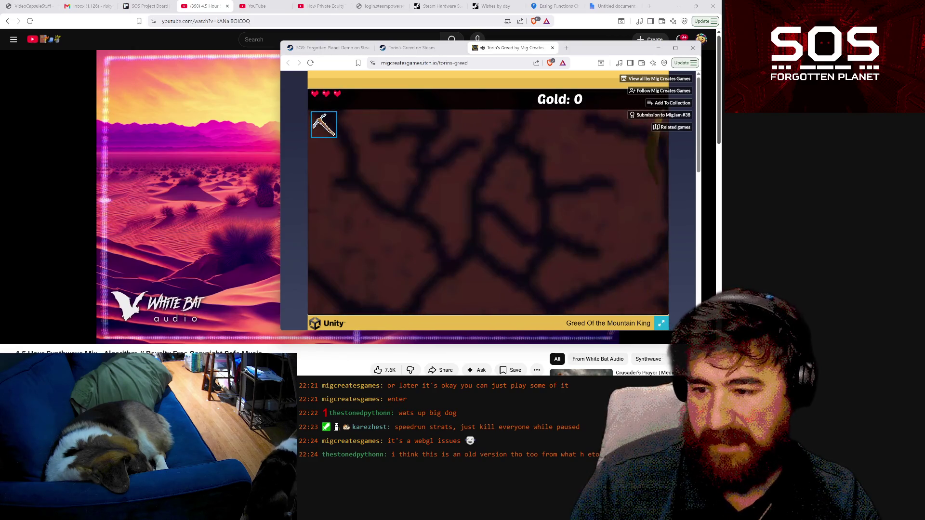
- Grab the gold nugget, then switch to the gun and kill the goblin
{"action": "key", "text": "w"}
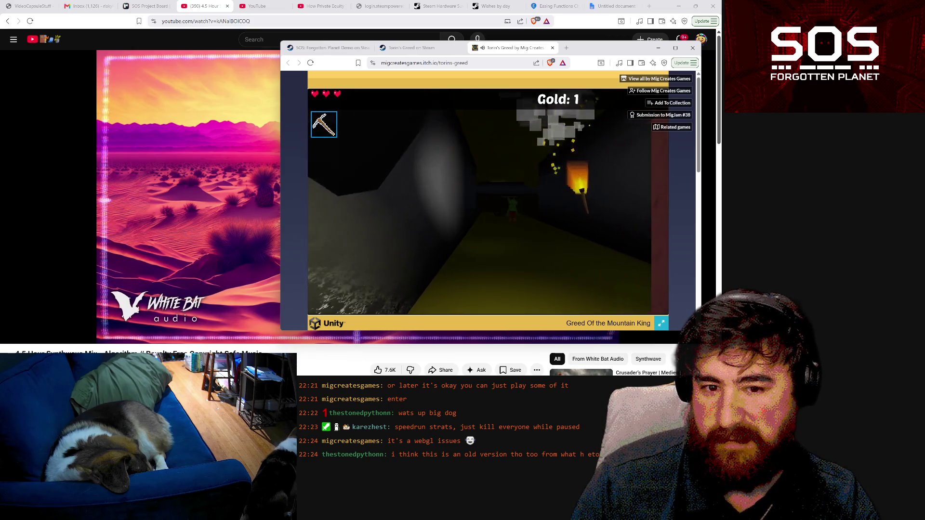
{"action": "key", "text": "w"}
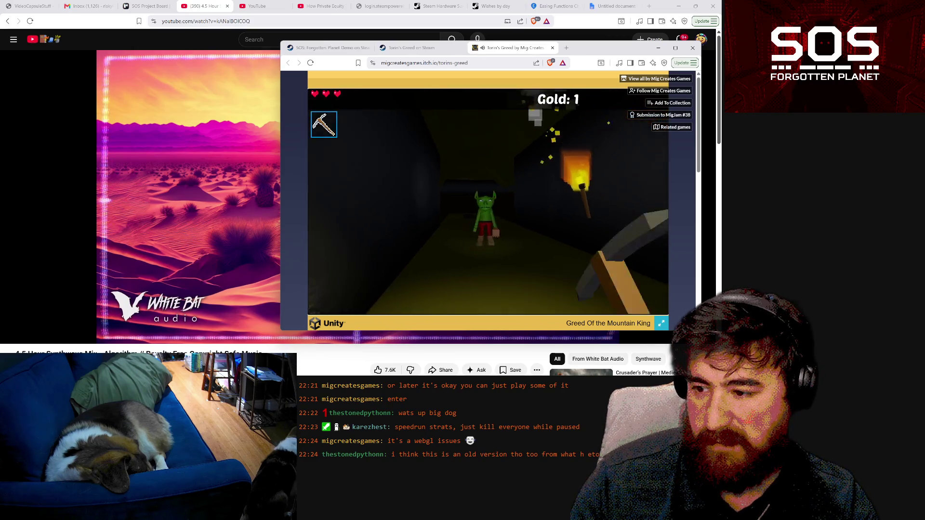
{"action": "key", "text": "2"}
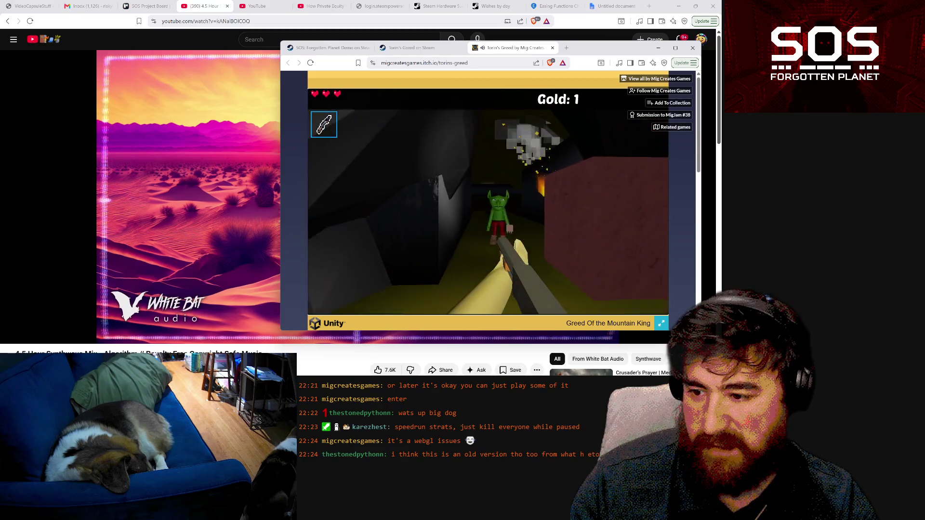
{"action": "key", "text": "w"}
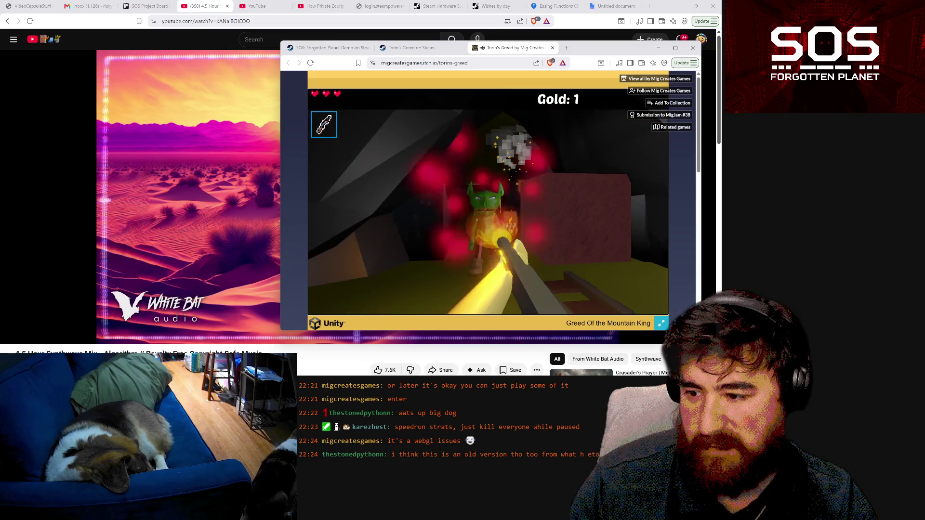
- Shoot down the corridor, blast the lit wall open and walk out to the alchemist
{"action": "key", "text": "w"}
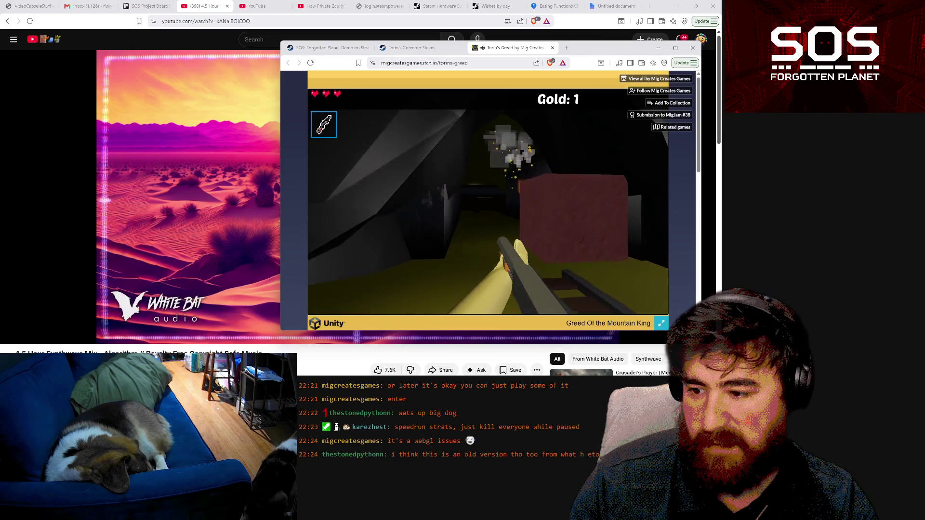
{"action": "key", "text": "w"}
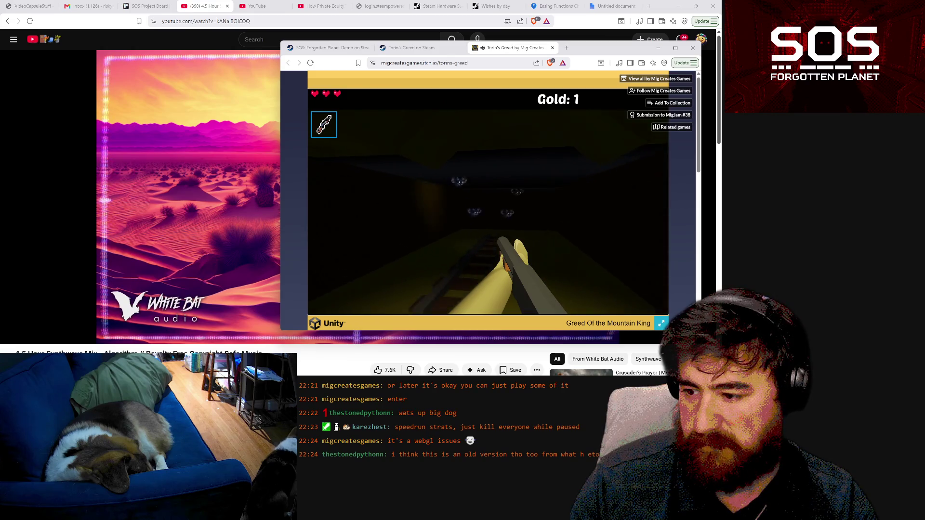
{"action": "left_click", "coordinate": [488, 203]}
{"action": "key", "text": "w"}
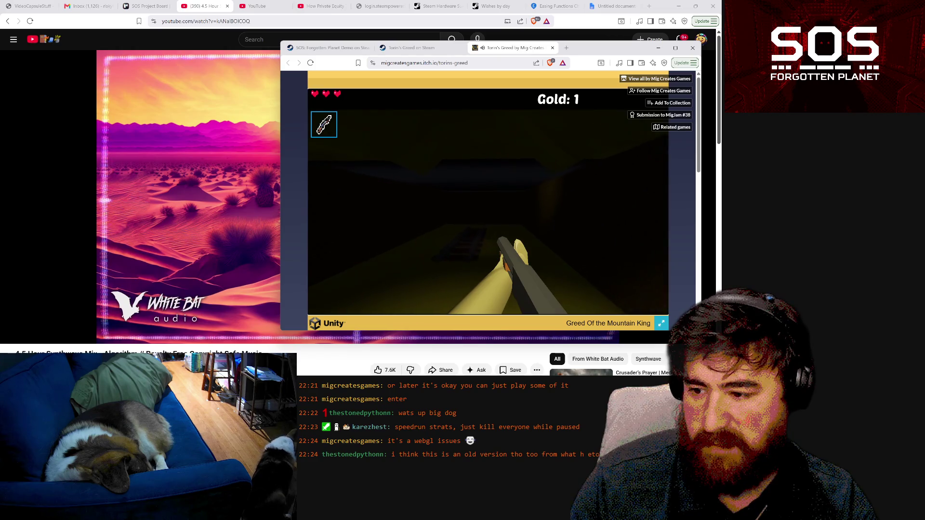
{"action": "key", "text": "w"}
{"action": "left_click", "coordinate": [489, 202]}
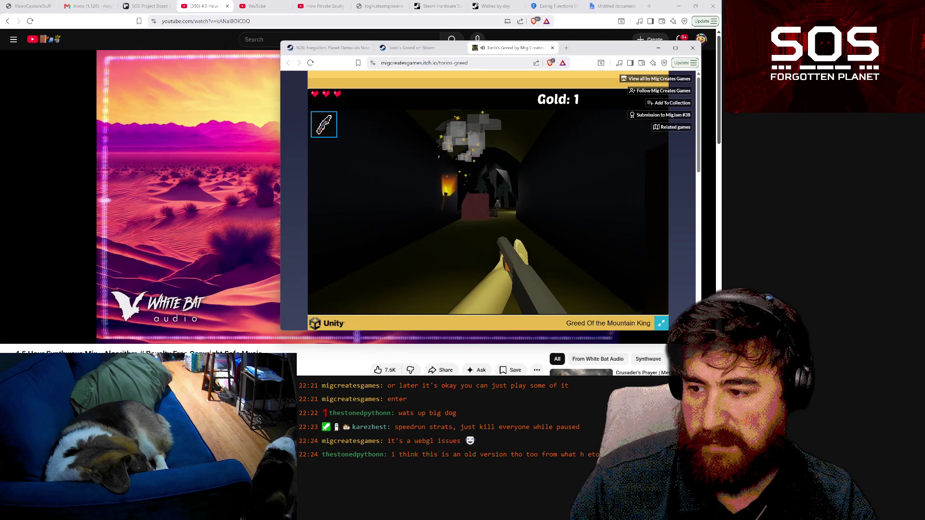
{"action": "key", "text": "w"}
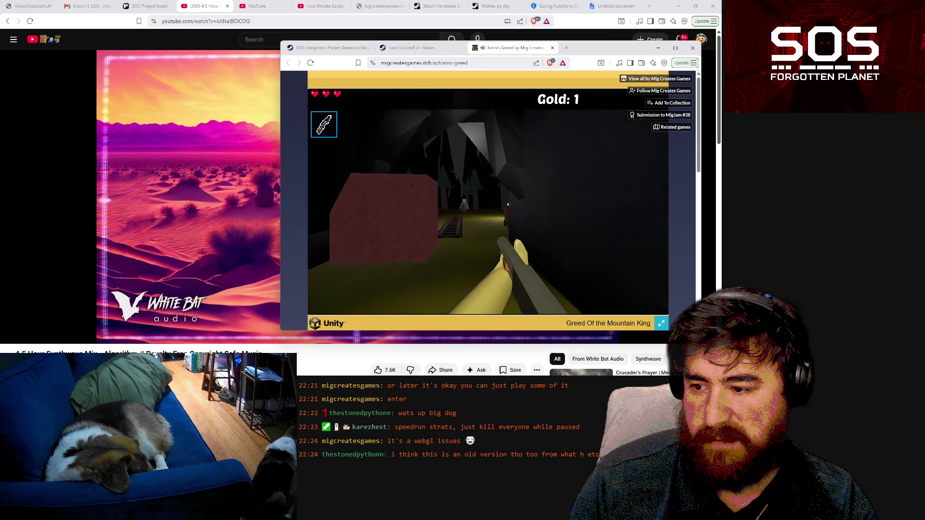
{"action": "key", "text": "w"}
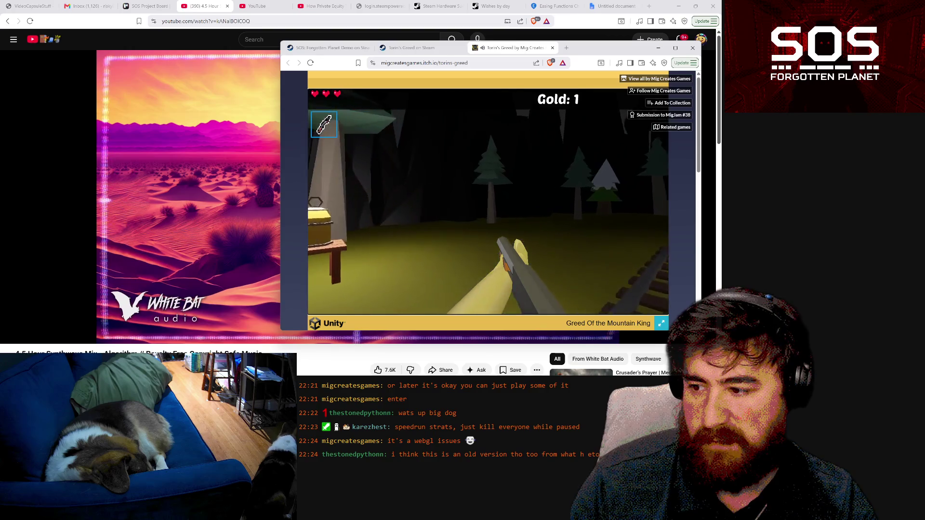
{"action": "key", "text": "Return"}
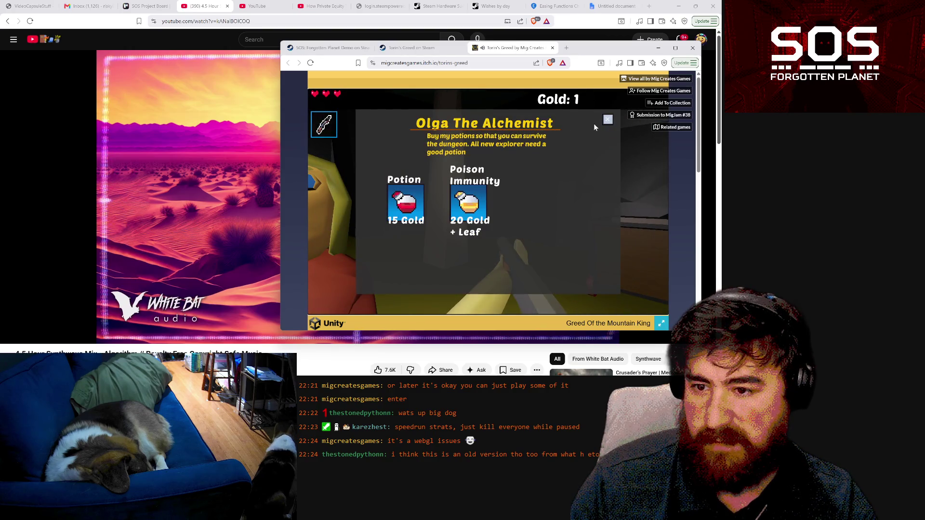
- Toggle the Settings overlay and close Olga the Alchemist's potion shop
{"action": "key", "text": "Escape"}
{"action": "left_click", "coordinate": [599, 121]}
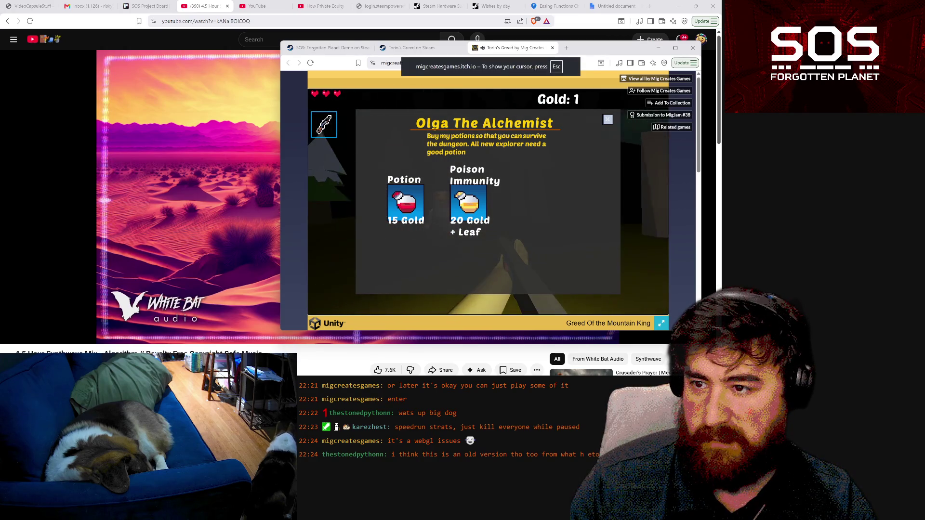
{"action": "key", "text": "Escape"}
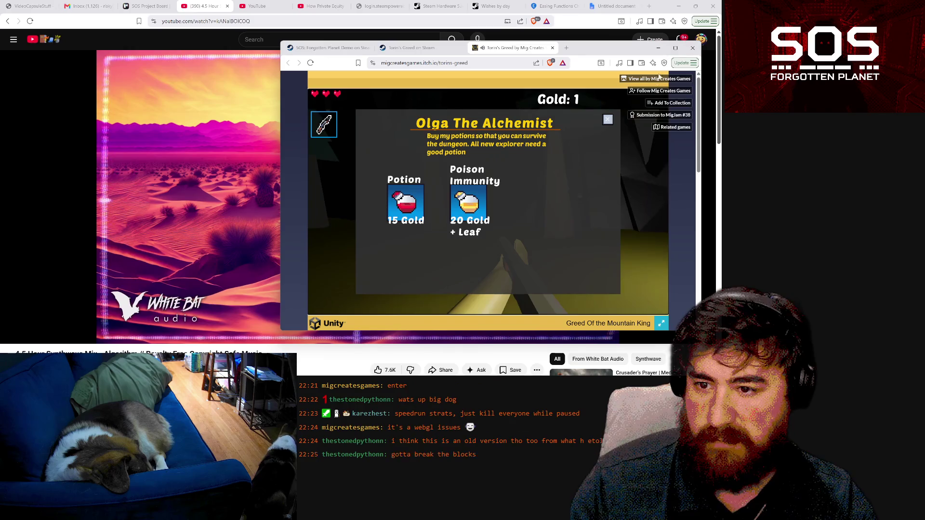
{"action": "key", "text": "Escape"}
{"action": "left_click", "coordinate": [607, 119]}
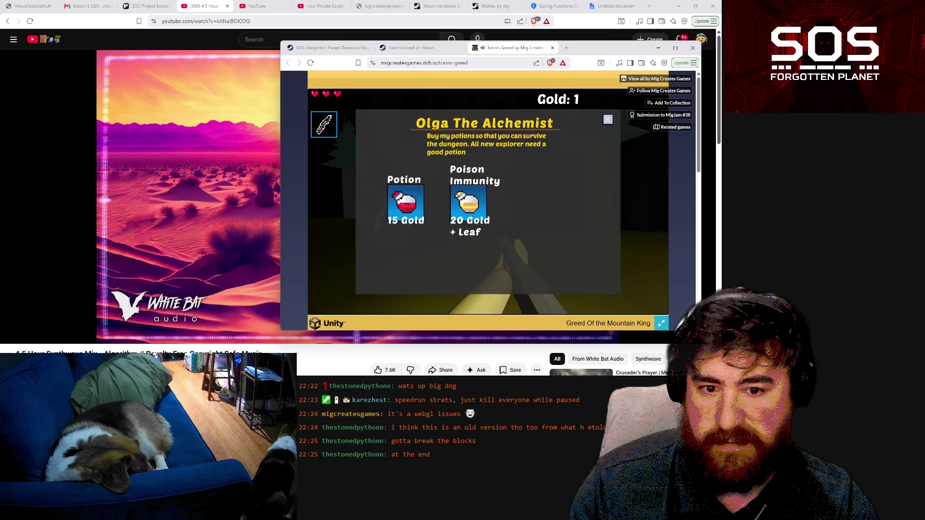
{"action": "key", "text": "Escape"}
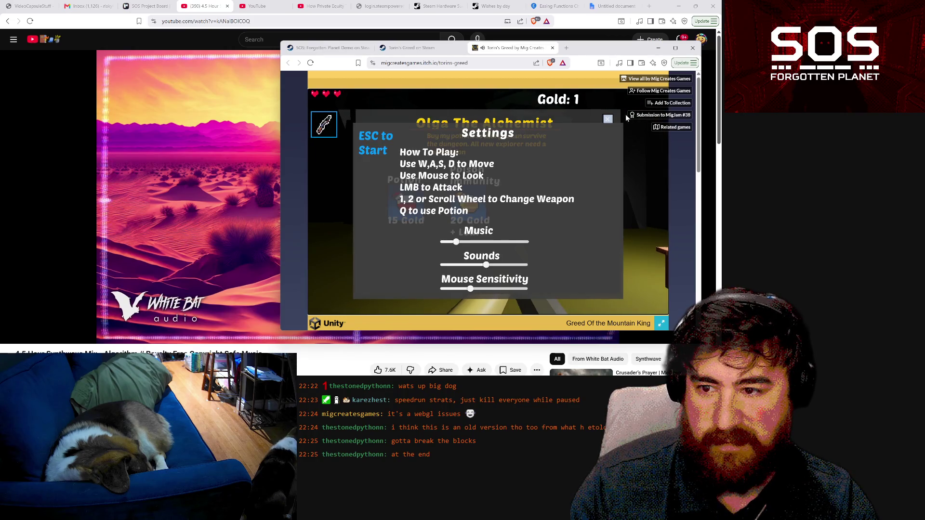
{"action": "key", "text": "Escape"}
{"action": "key", "text": "Escape"}
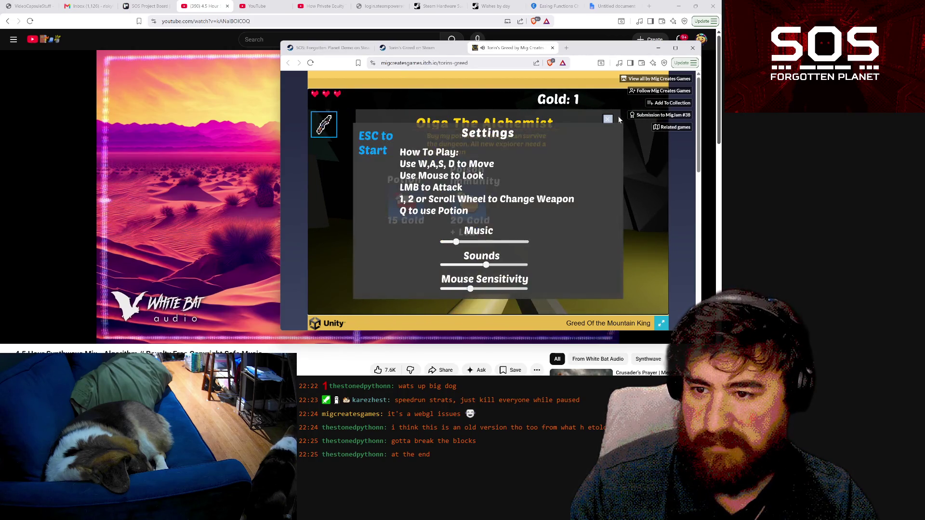
{"action": "key", "text": "Escape"}
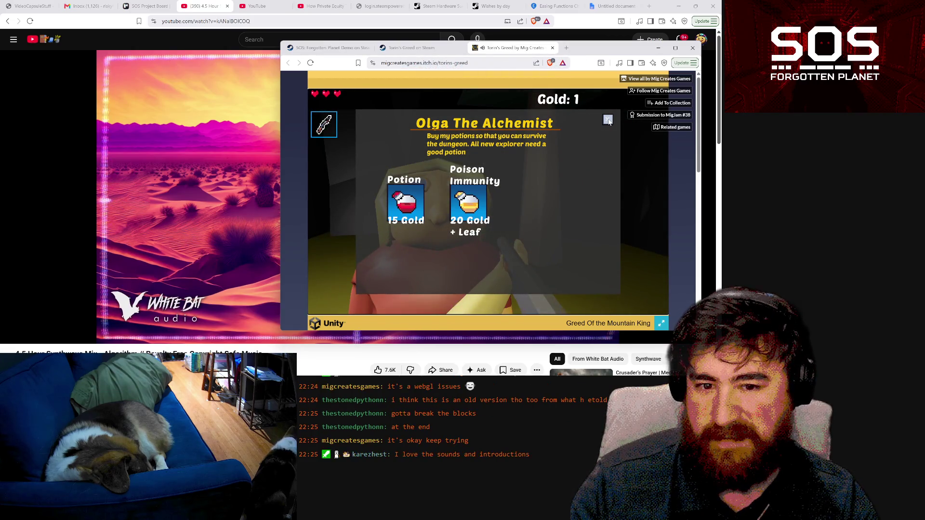
{"action": "key", "text": "Escape"}
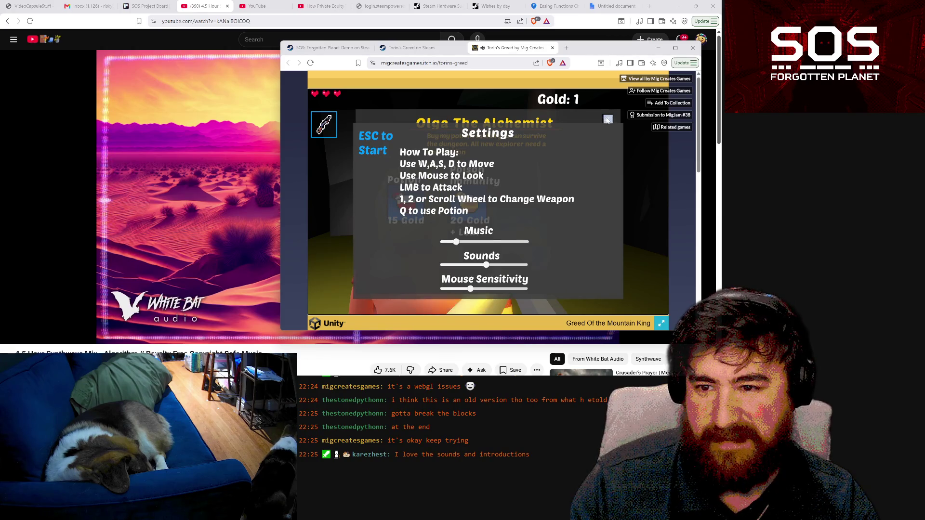
{"action": "left_click", "coordinate": [608, 119]}
{"action": "key", "text": "Escape"}
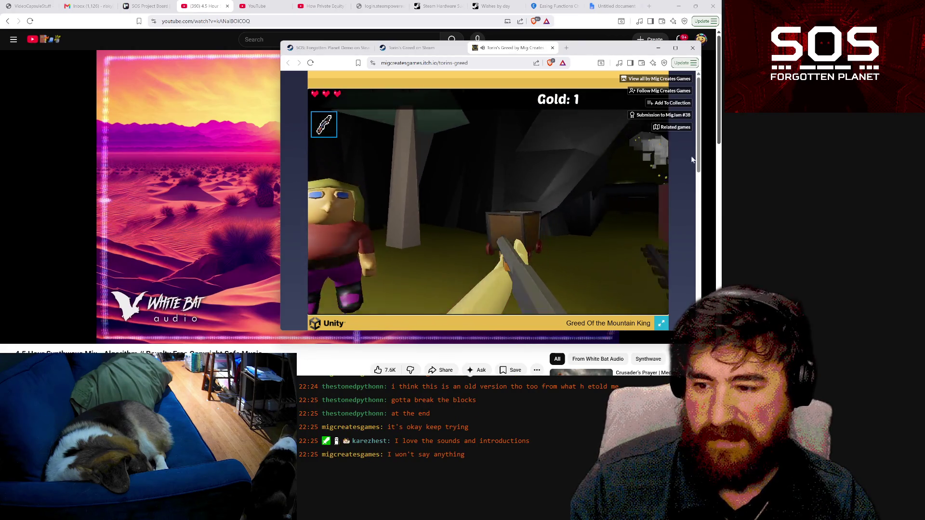
- Equip the pickaxe, walk down the torch-lit corridor and mine the glowing gold block
{"action": "left_click", "coordinate": [655, 164]}
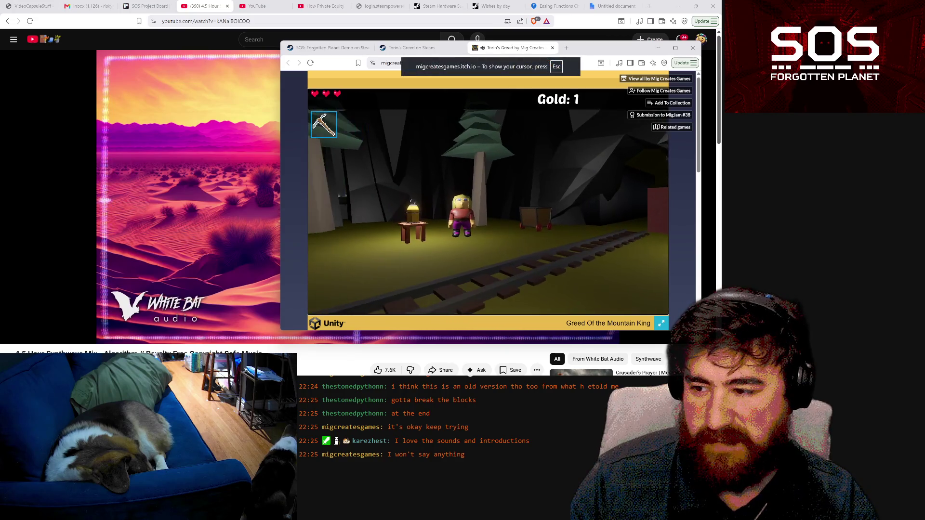
{"action": "scroll", "coordinate": [488, 202], "scroll_direction": "down", "scroll_amount": 1}
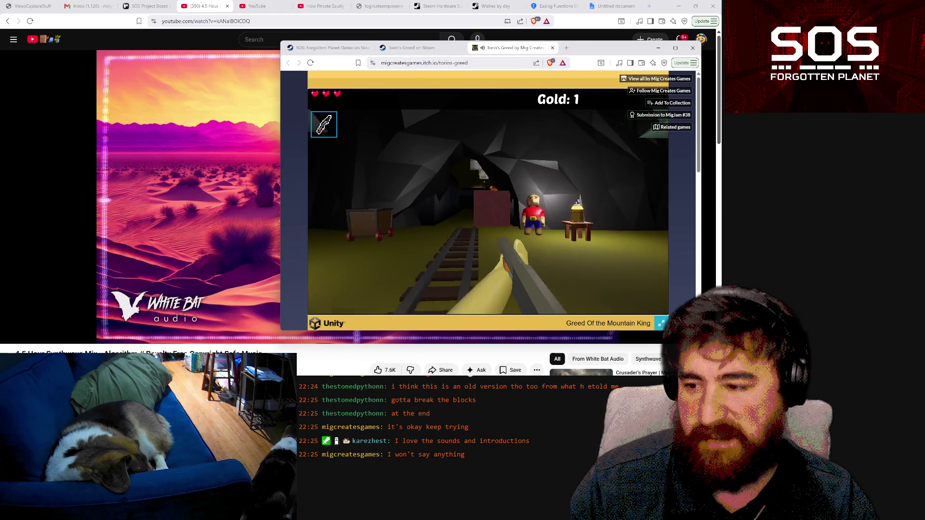
{"action": "key", "text": "w"}
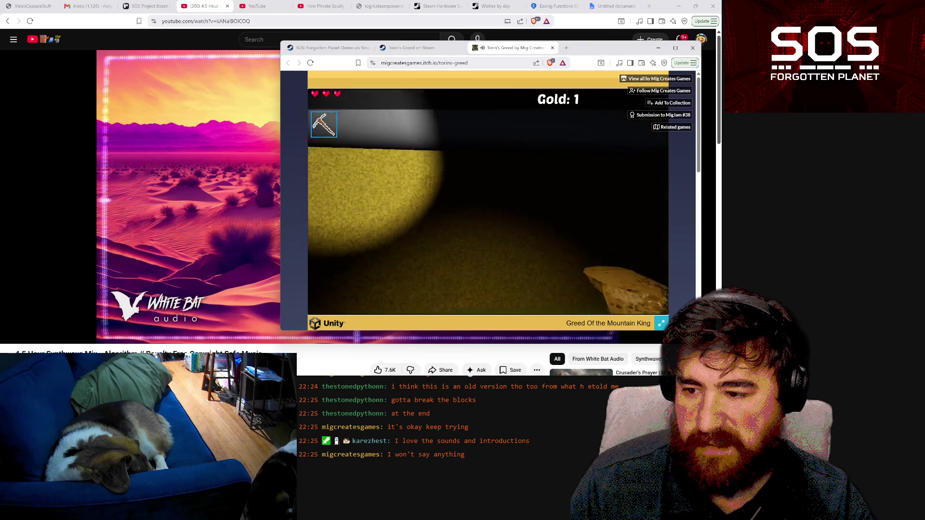
{"action": "left_click", "coordinate": [488, 202]}
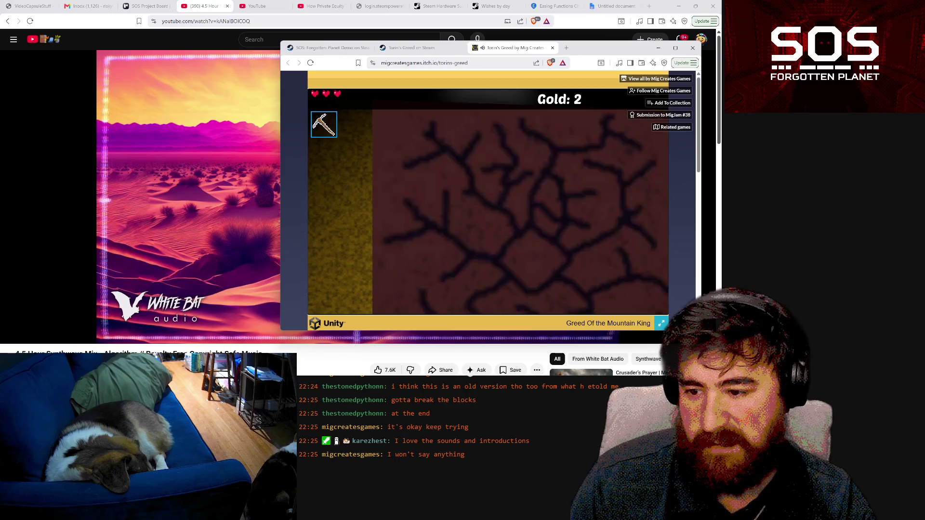
- Smash through the cracked dark-red and gold blocks, collecting the gold nugget behind them
{"action": "left_click", "coordinate": [488, 201]}
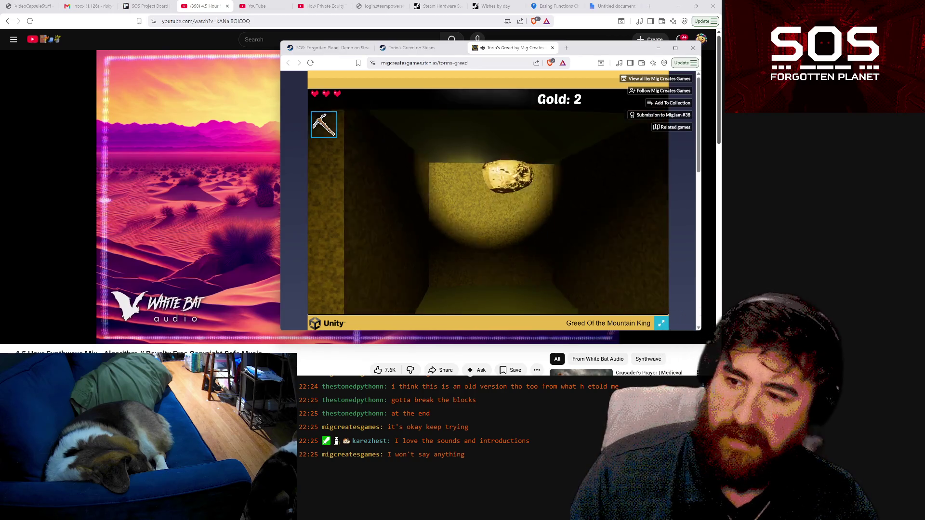
{"action": "left_click", "coordinate": [488, 201]}
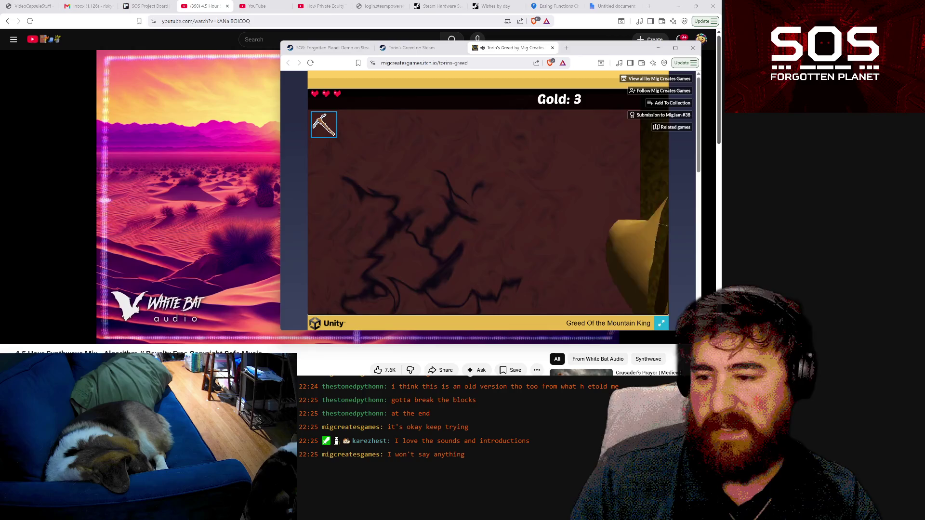
{"action": "left_click", "coordinate": [488, 201]}
{"action": "left_click", "coordinate": [488, 201]}
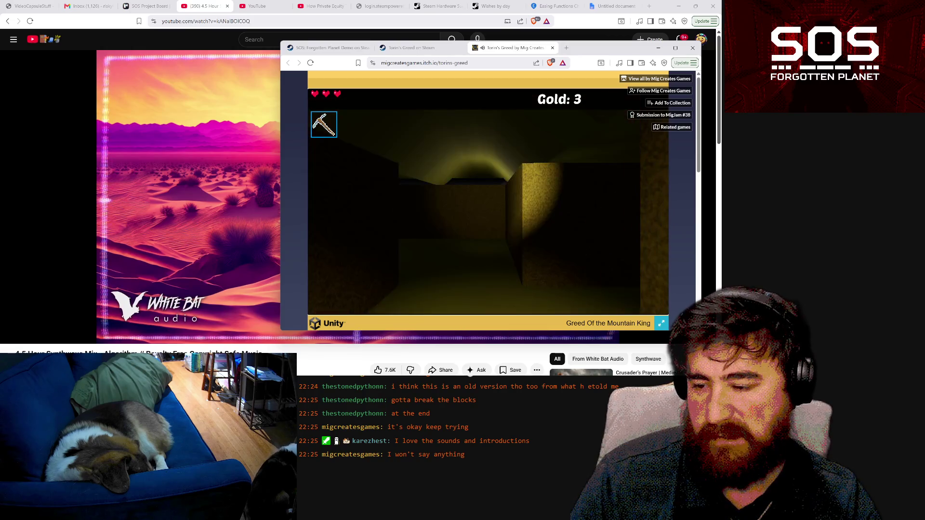
{"action": "key", "text": "w"}
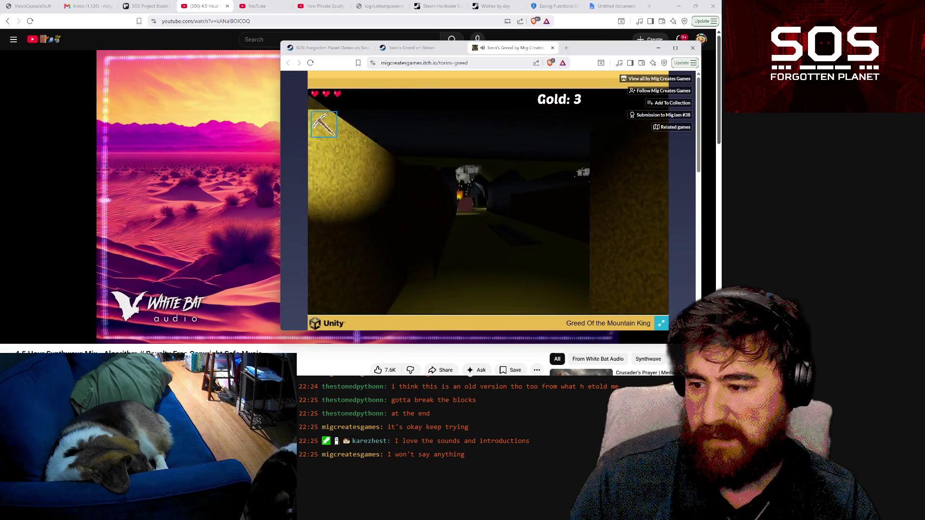
{"action": "left_click", "coordinate": [488, 201]}
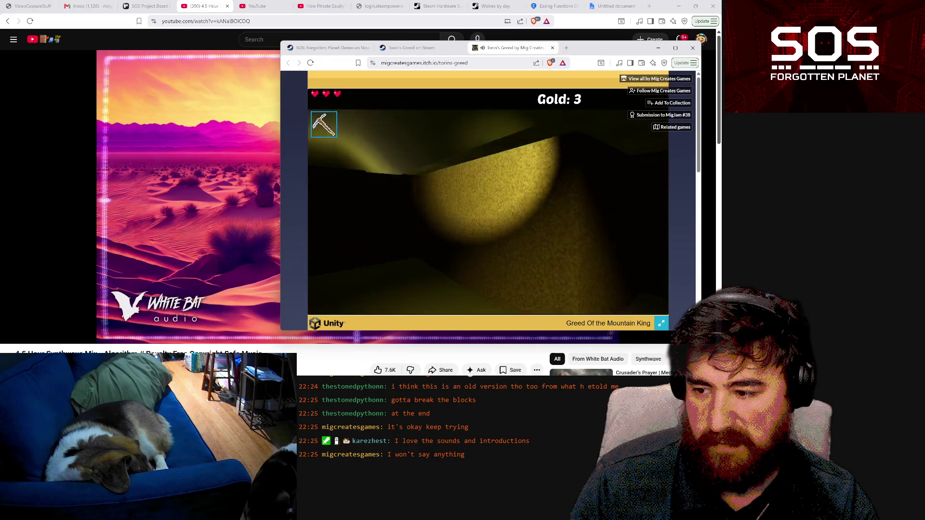
{"action": "left_click", "coordinate": [489, 202]}
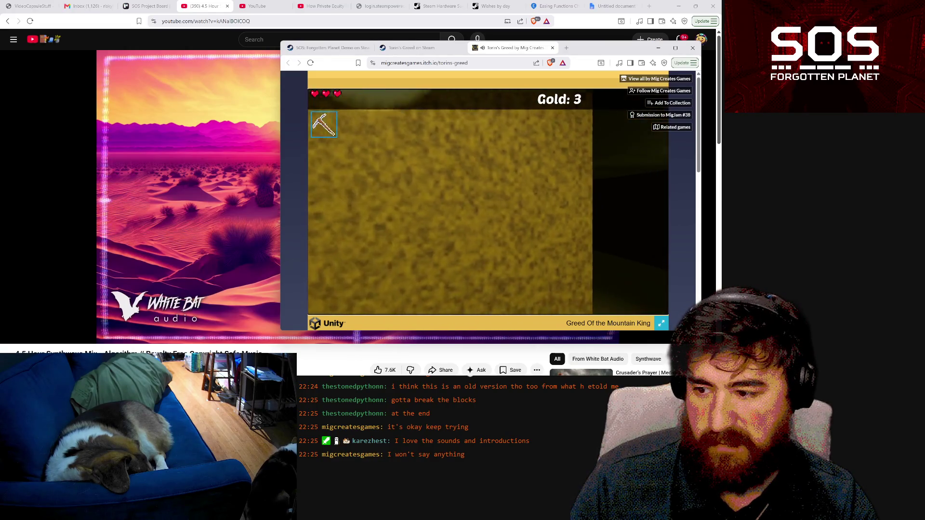
{"action": "key", "text": "w"}
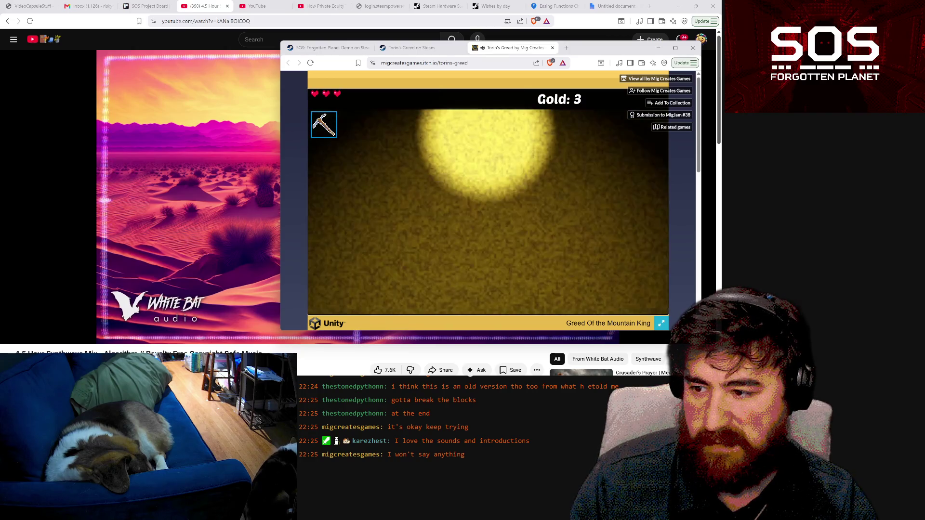
{"action": "left_click", "coordinate": [488, 202]}
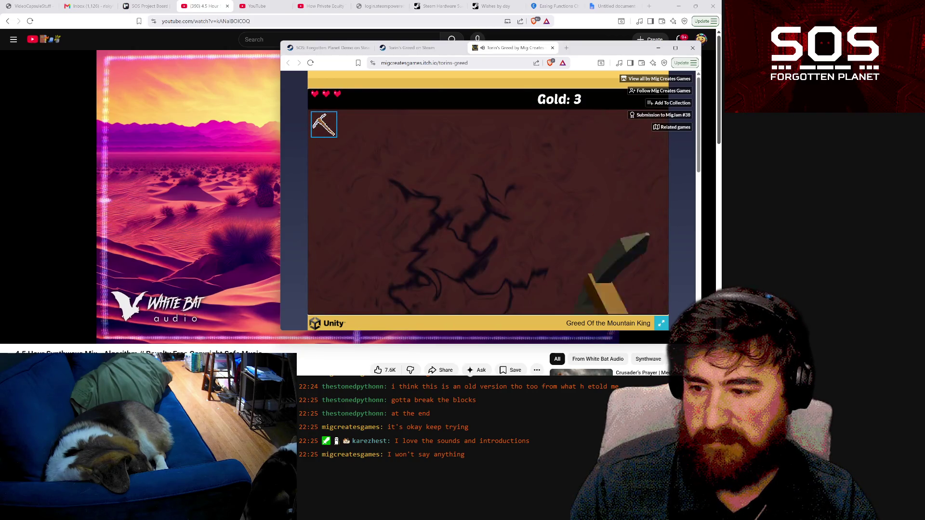
{"action": "left_click", "coordinate": [488, 201]}
{"action": "left_click", "coordinate": [488, 201]}
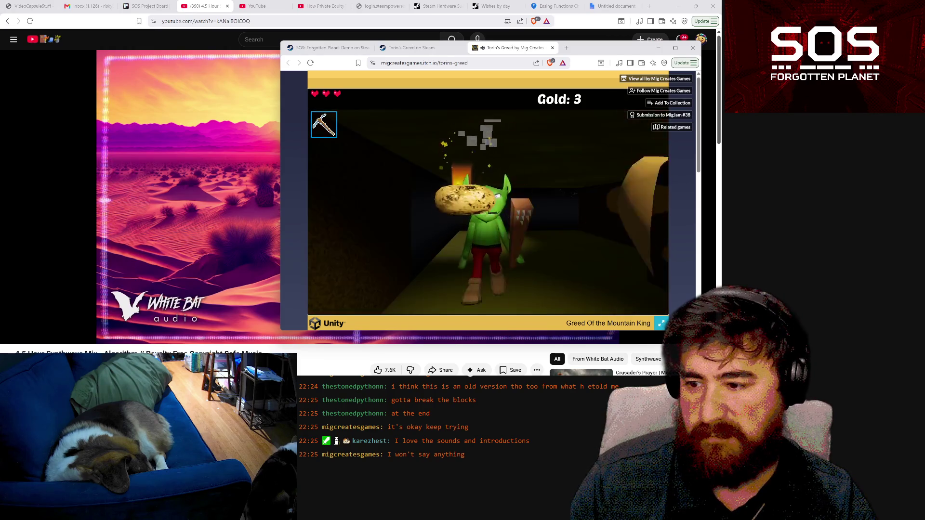
- Shoot the goblin with the shotgun and collect the gold piles in the corridor
{"action": "scroll", "coordinate": [488, 201], "scroll_direction": "down", "scroll_amount": 1}
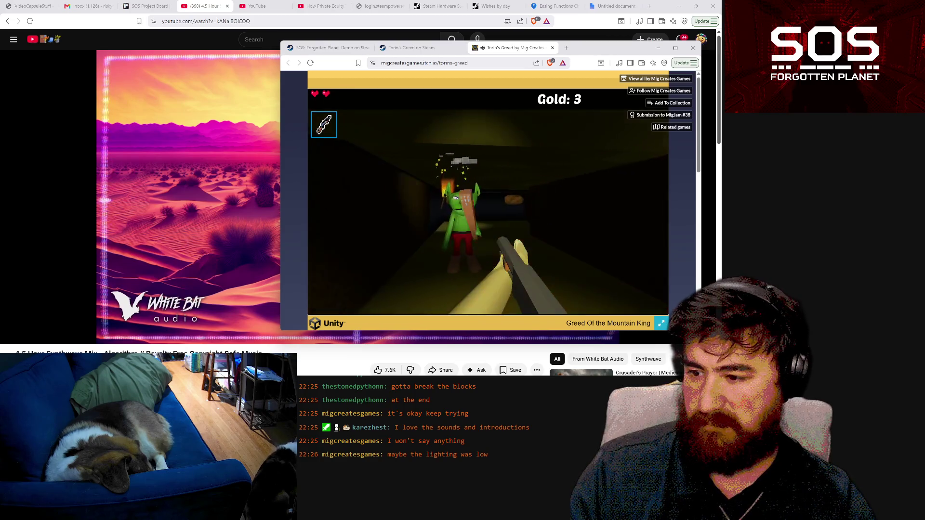
{"action": "left_click", "coordinate": [488, 202]}
{"action": "left_click", "coordinate": [488, 201]}
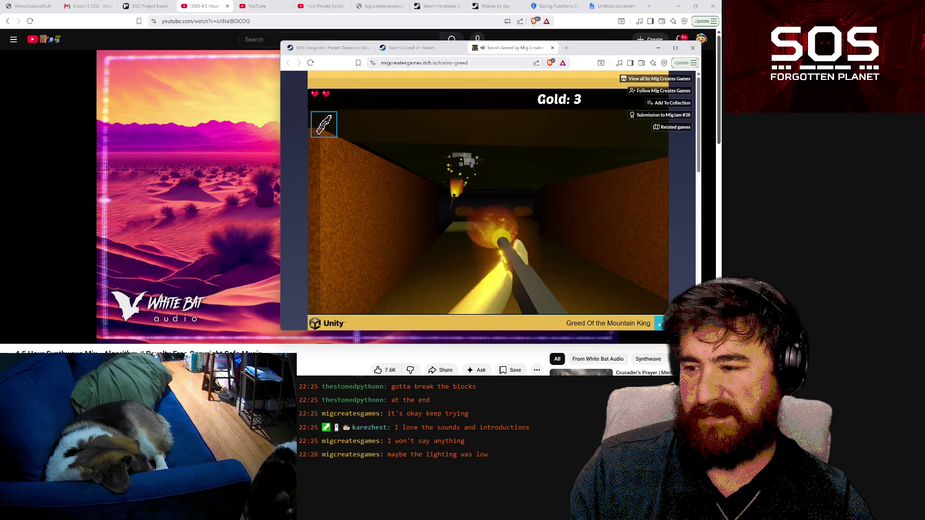
{"action": "key", "text": "w"}
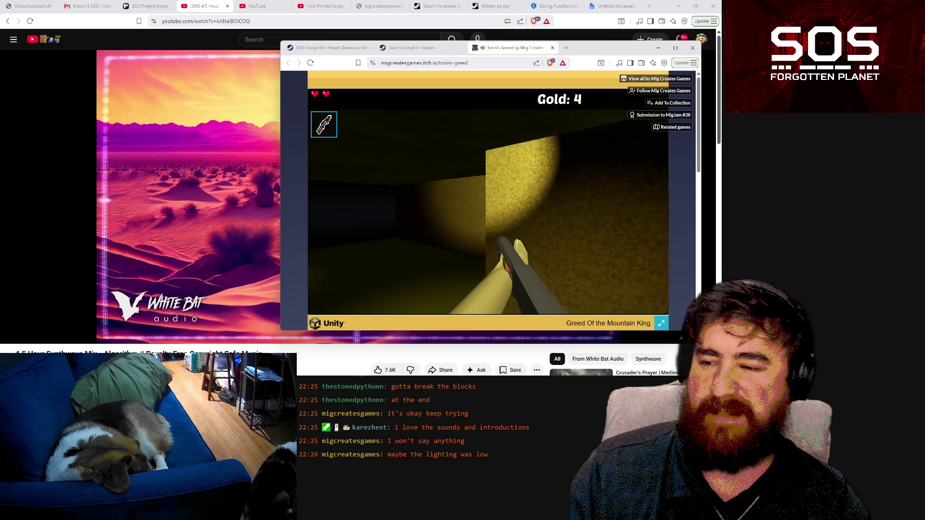
{"action": "key", "text": "w"}
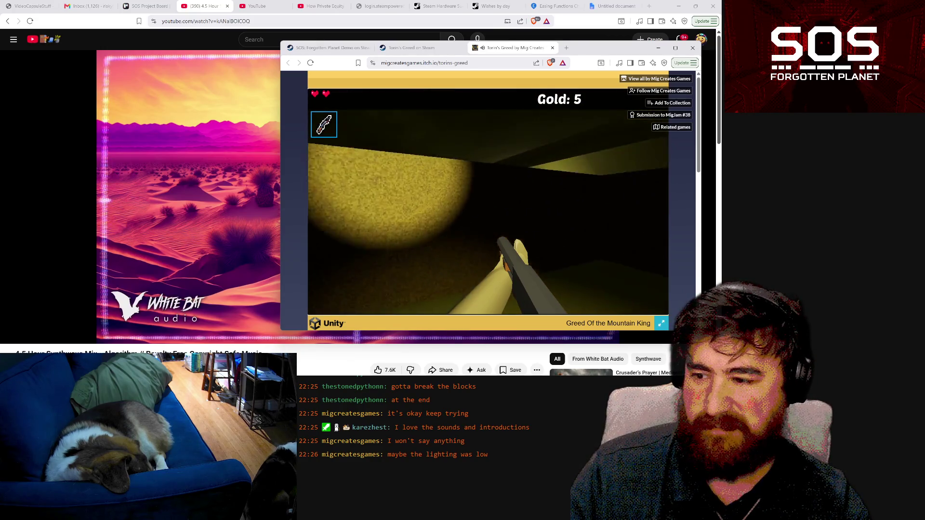
{"action": "key", "text": "a"}
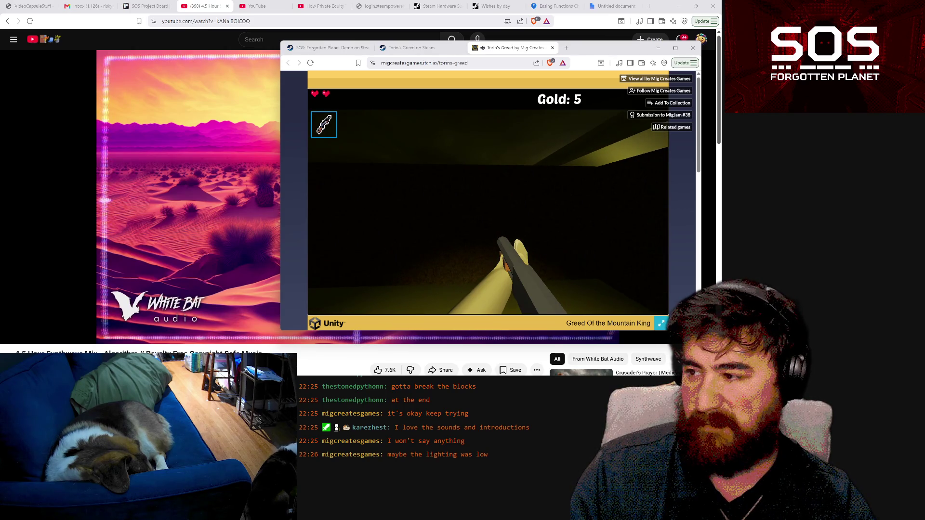
- Switch to the pickaxe, mine the wall block and walk up to the treasure chest
{"action": "key", "text": "1"}
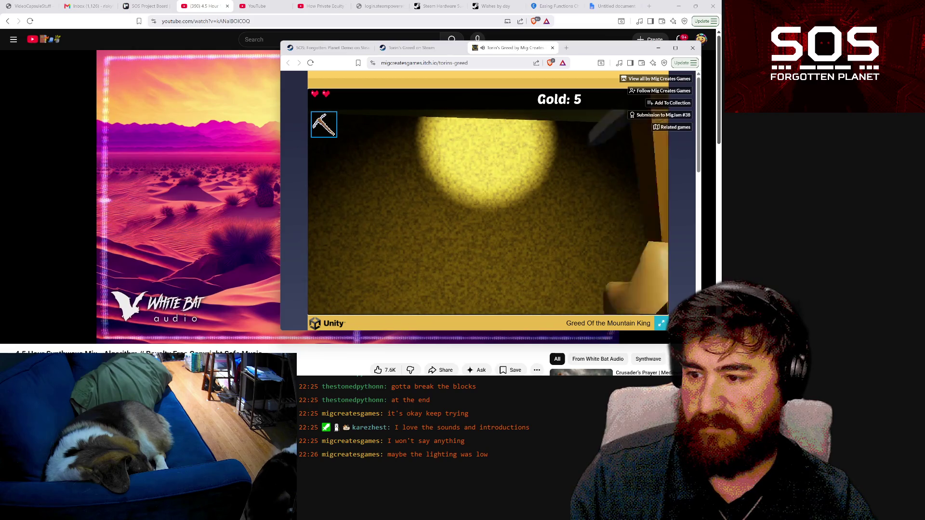
{"action": "key", "text": "d"}
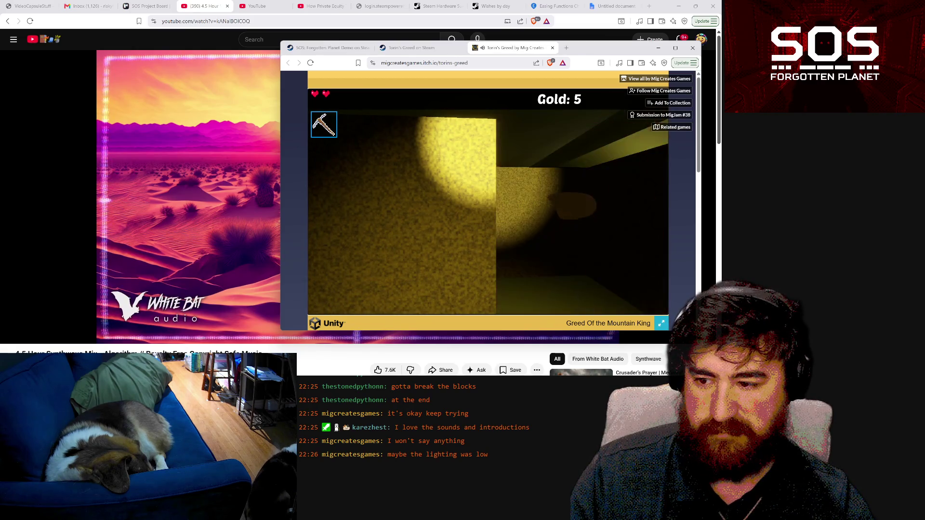
{"action": "key", "text": "w"}
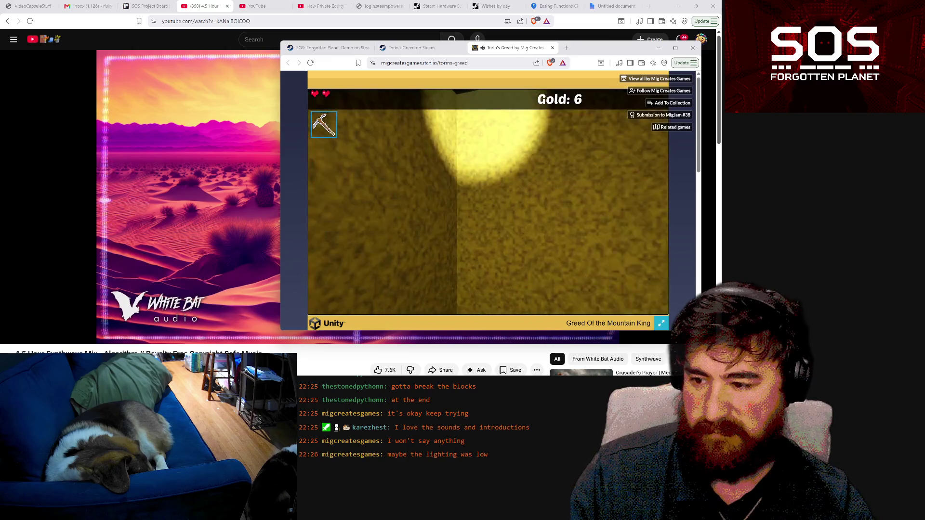
{"action": "key", "text": "space"}
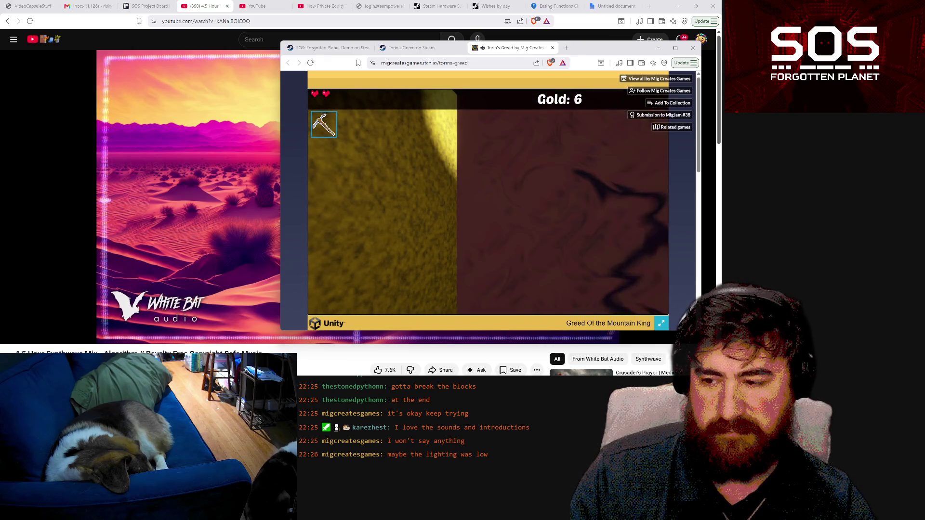
- Walk to the treasure chest, open it, and collect its gold and the ruby
{"action": "key", "text": "d"}
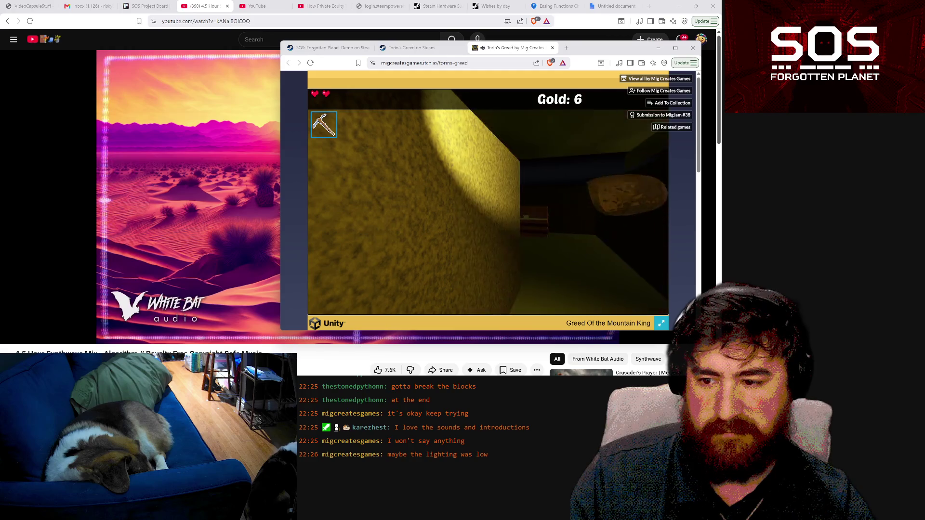
{"action": "key", "text": "w"}
{"action": "key", "text": "w"}
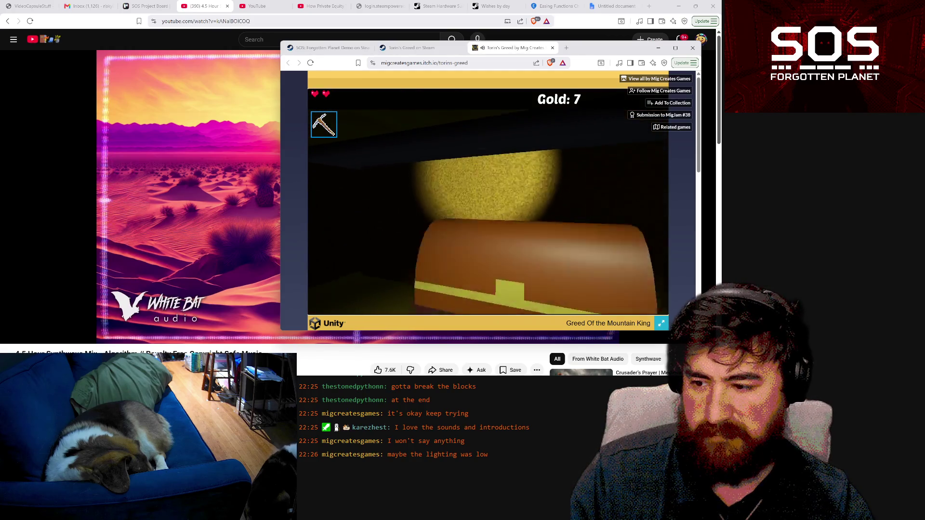
{"action": "key", "text": "space"}
{"action": "key", "text": "w"}
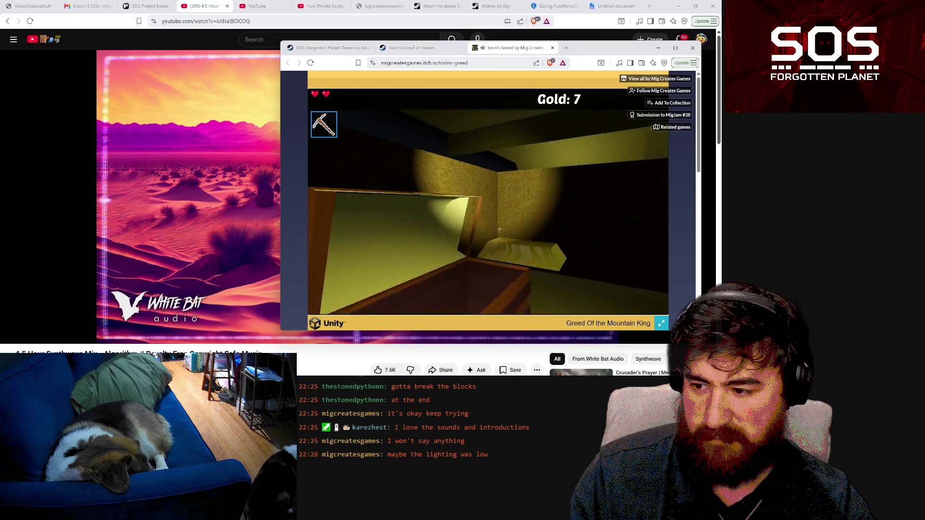
{"action": "key", "text": "space"}
{"action": "key", "text": "a"}
{"action": "key", "text": "s"}
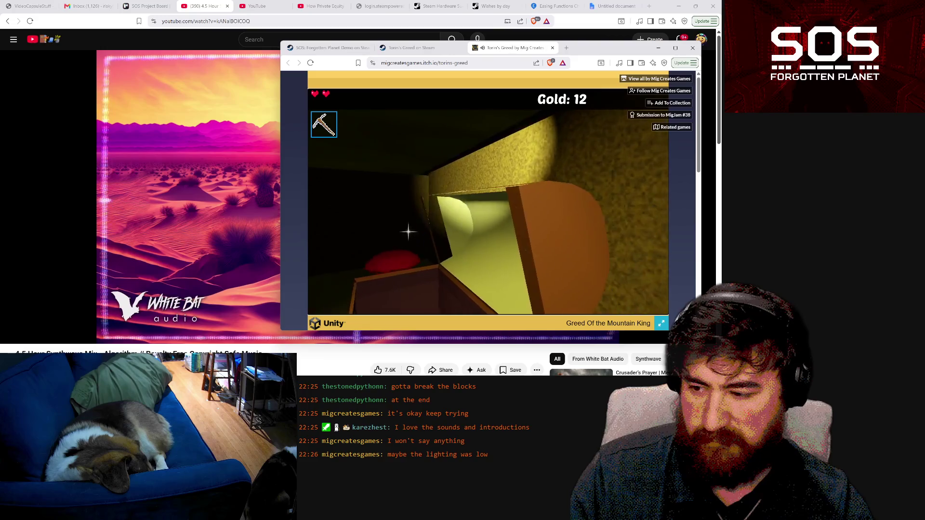
{"action": "key", "text": "w"}
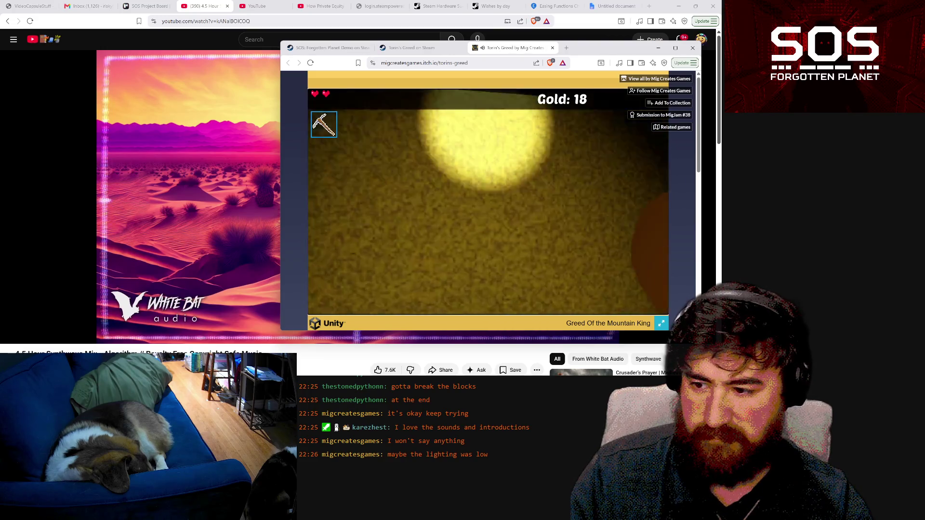
- Break the cracked block by the lit yellow wall with the pickaxe to open a new corridor
{"action": "key", "text": "a"}
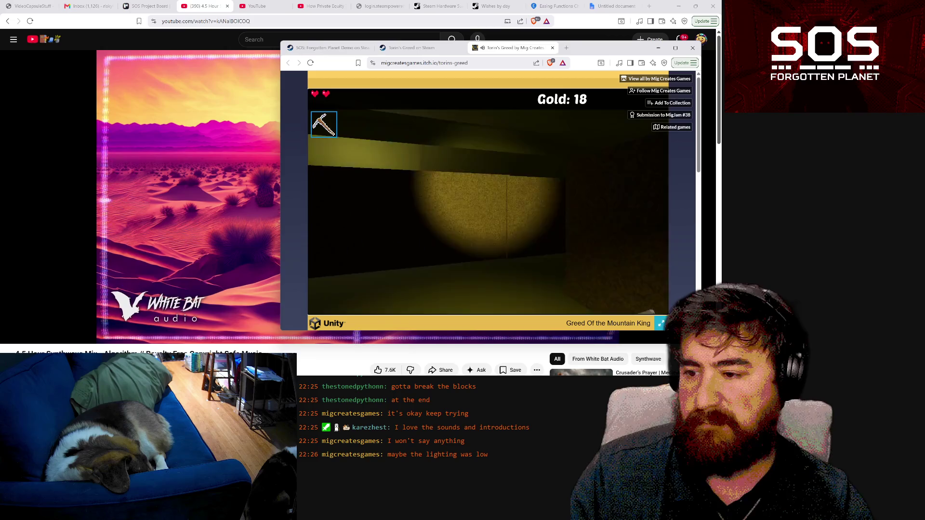
{"action": "key", "text": "w"}
{"action": "key", "text": "a"}
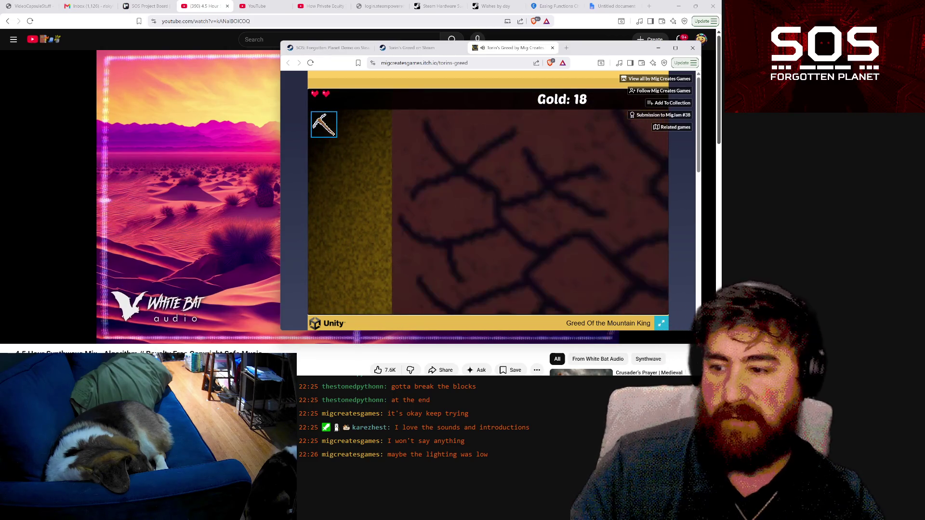
{"action": "key", "text": "space"}
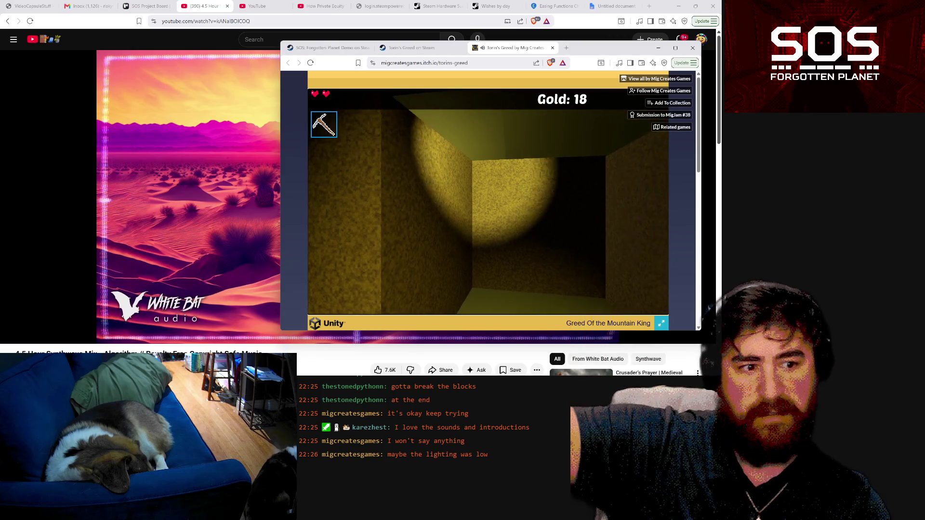
{"action": "key", "text": "d"}
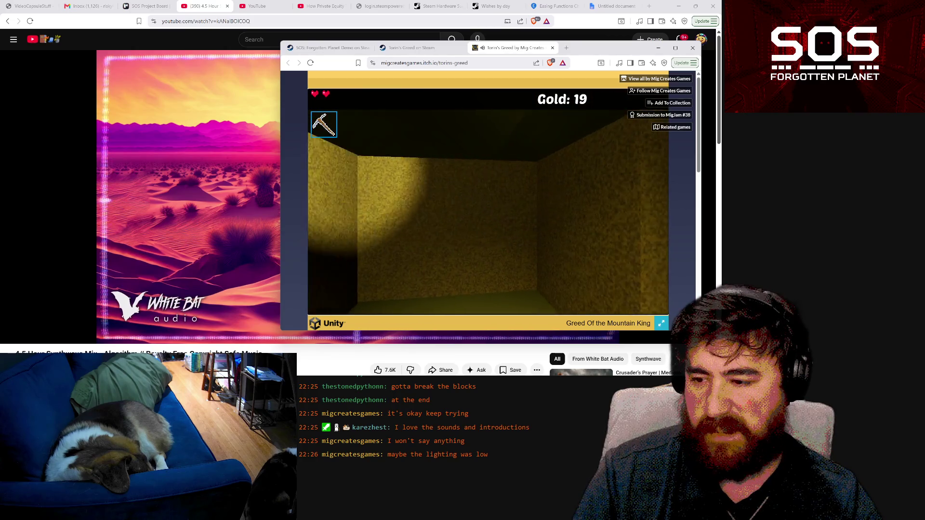
- Explore past the dim room and lit pillar, then mine the lit wall corner until Gold reaches 20
{"action": "key", "text": "d"}
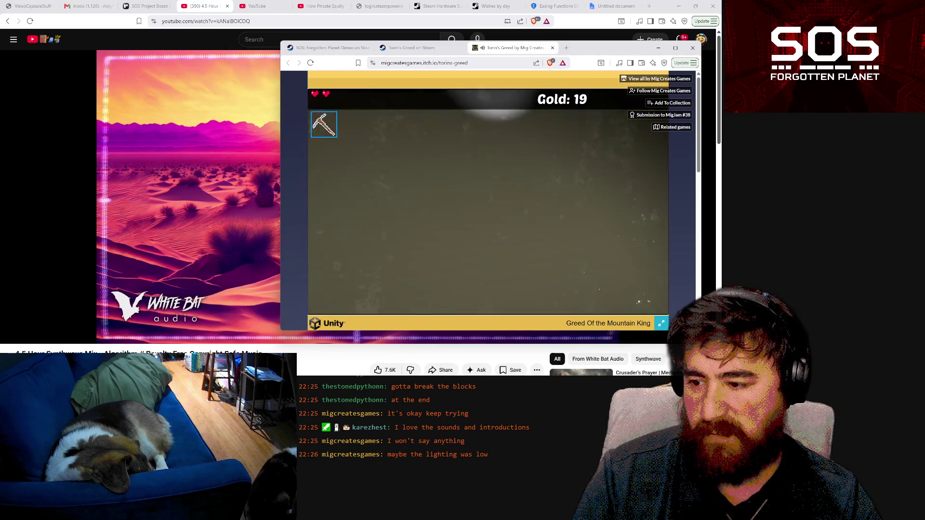
{"action": "key", "text": "d"}
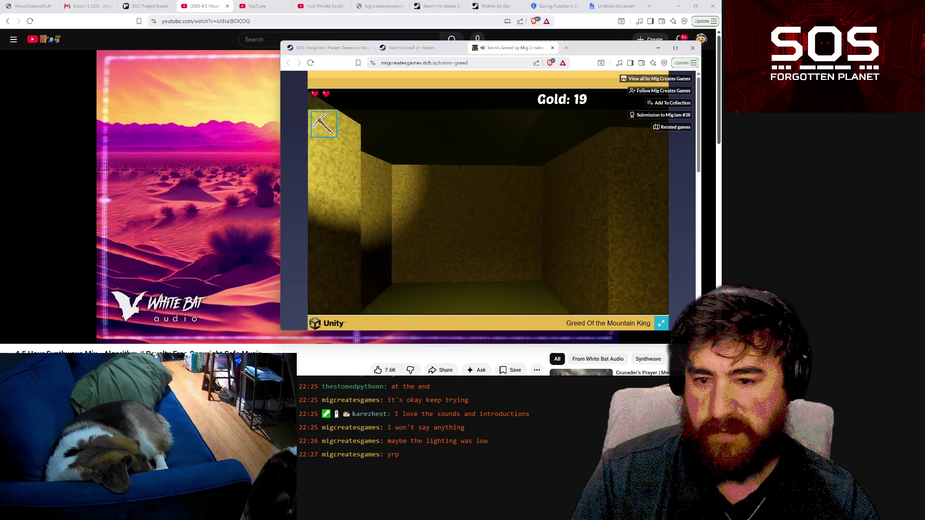
{"action": "key", "text": "d"}
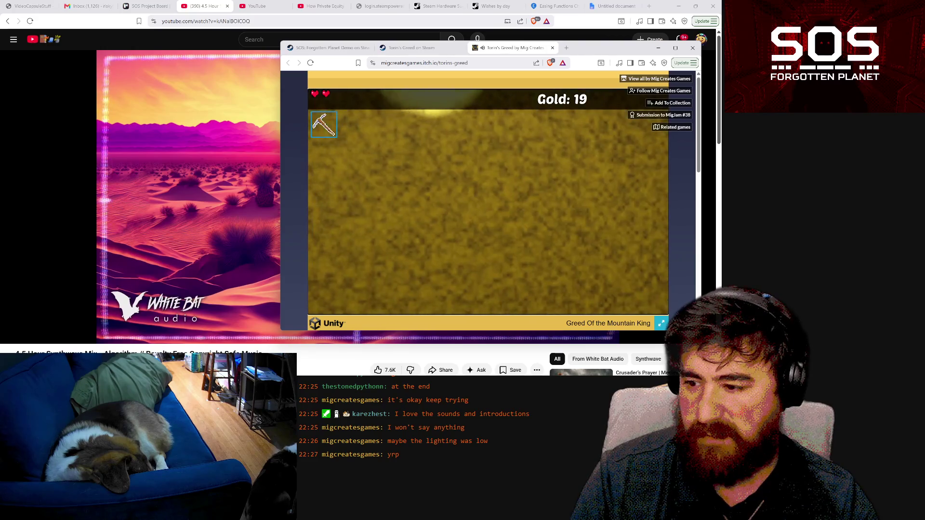
{"action": "key", "text": "s"}
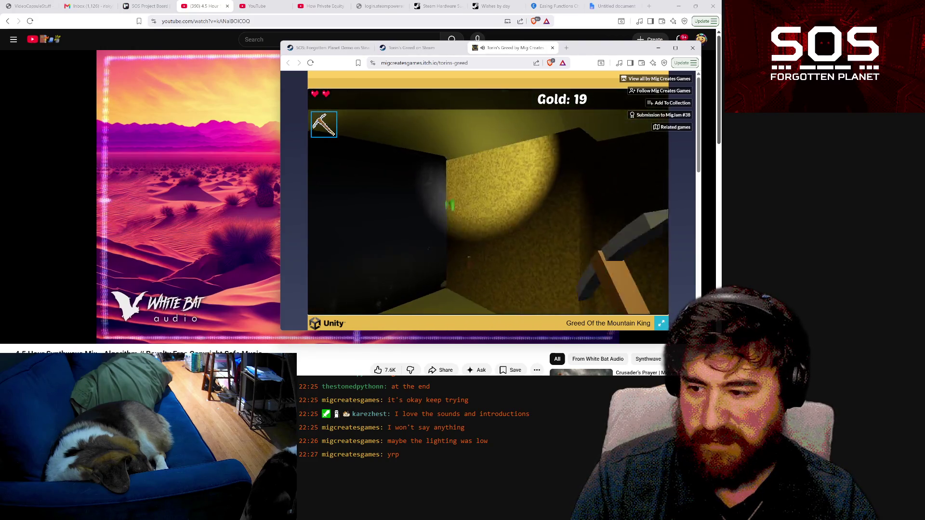
{"action": "key", "text": "w"}
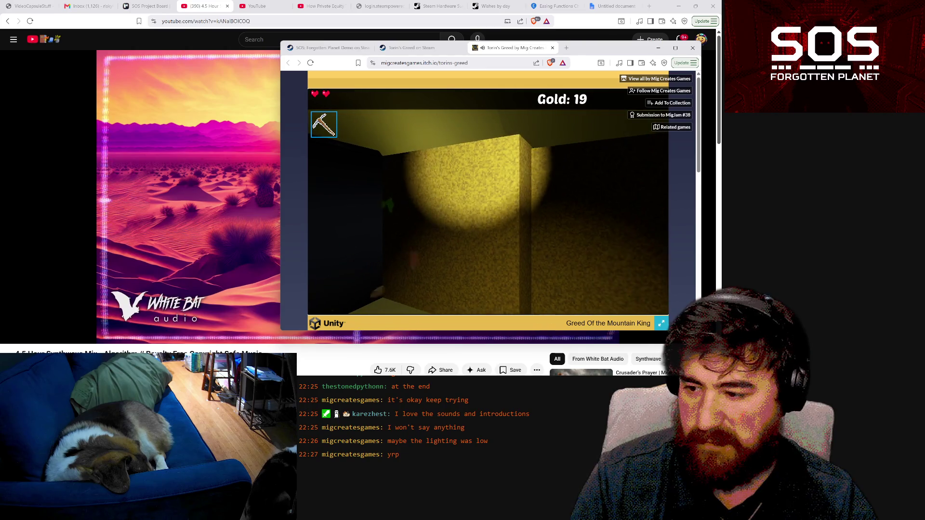
{"action": "key", "text": "d"}
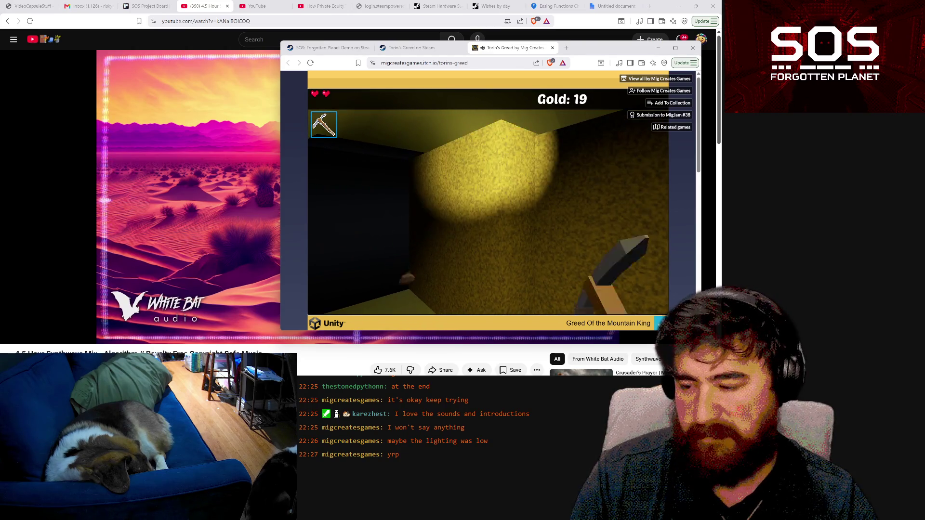
{"action": "key", "text": "d"}
{"action": "left_click", "coordinate": [488, 201]}
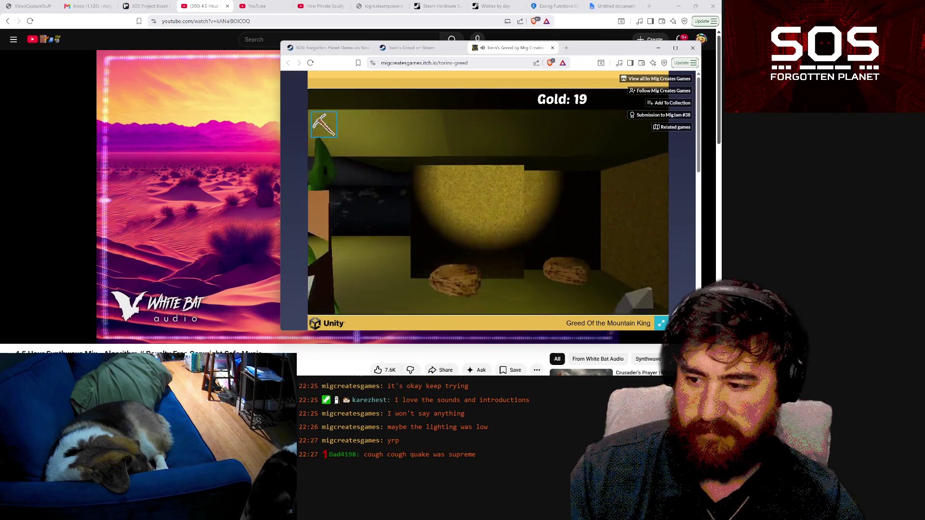
{"action": "left_click", "coordinate": [488, 202]}
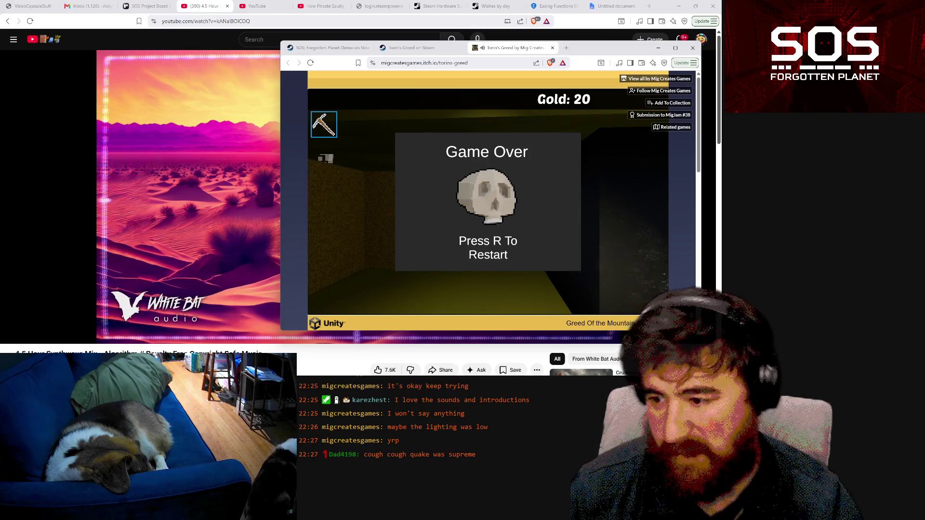
- Restart the game after Game Over and toggle the music video's playback
{"action": "key", "text": "r"}
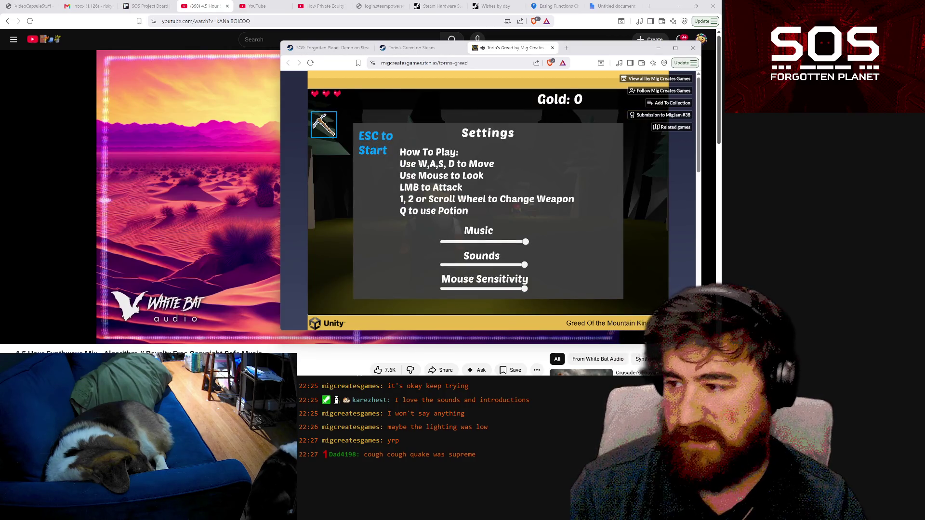
{"action": "left_click", "coordinate": [508, 150]}
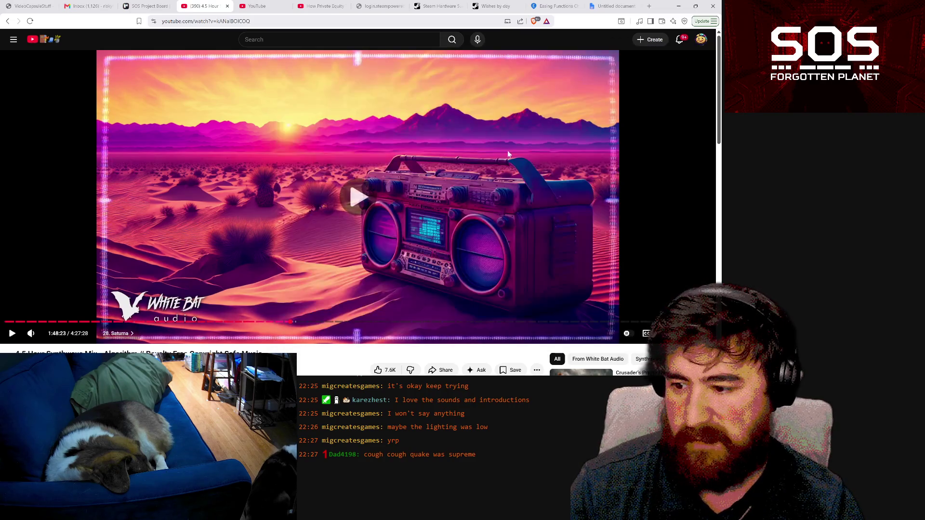
{"action": "left_click", "coordinate": [424, 249]}
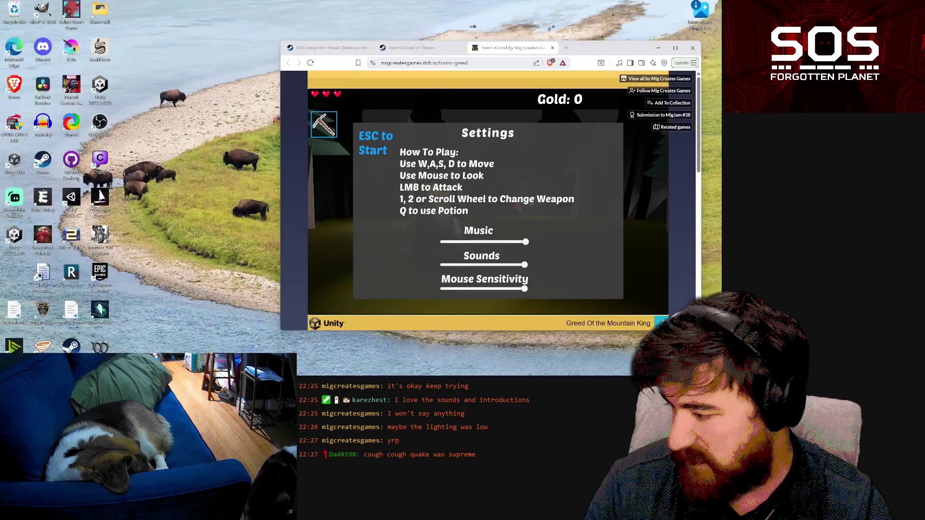
- Return to the game window at its settings screen and open Windows quick settings
{"action": "left_click", "coordinate": [200, 337]}
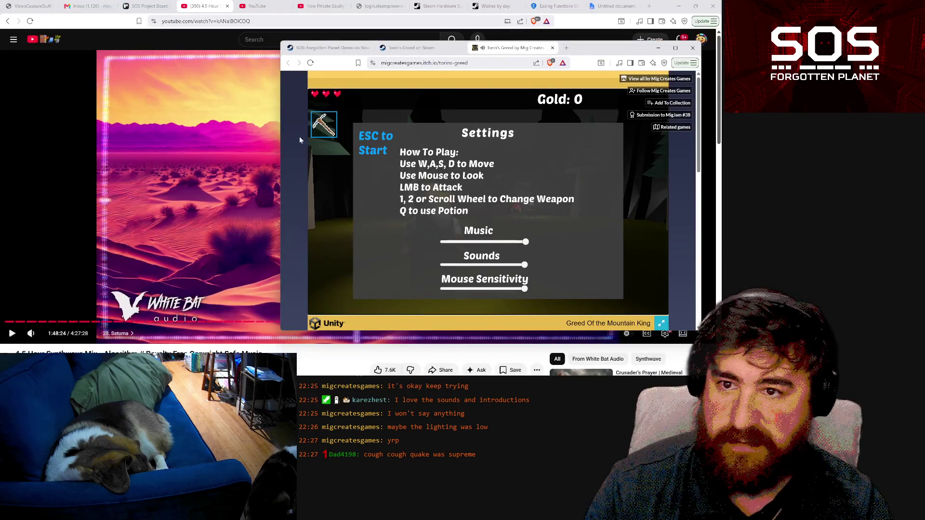
{"action": "left_click", "coordinate": [494, 305]}
{"action": "key", "text": "Escape"}
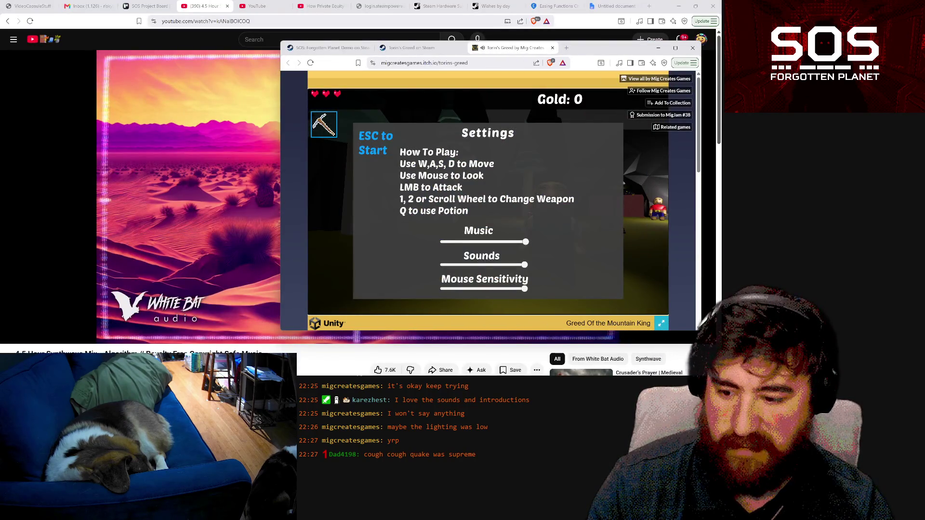
{"action": "key", "text": "super+a"}
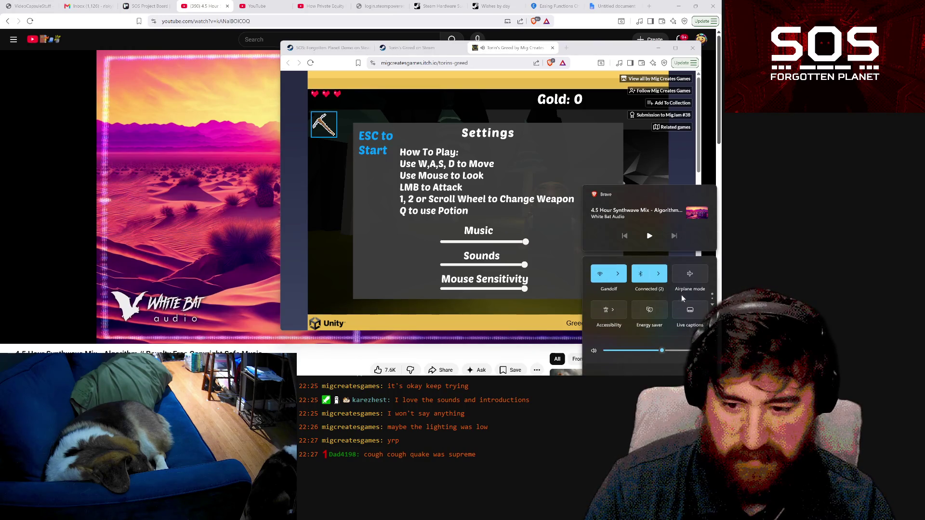
- Dismiss the sound output list, bring the game back to its settings screen, and maximize the browser
{"action": "left_click", "coordinate": [699, 350]}
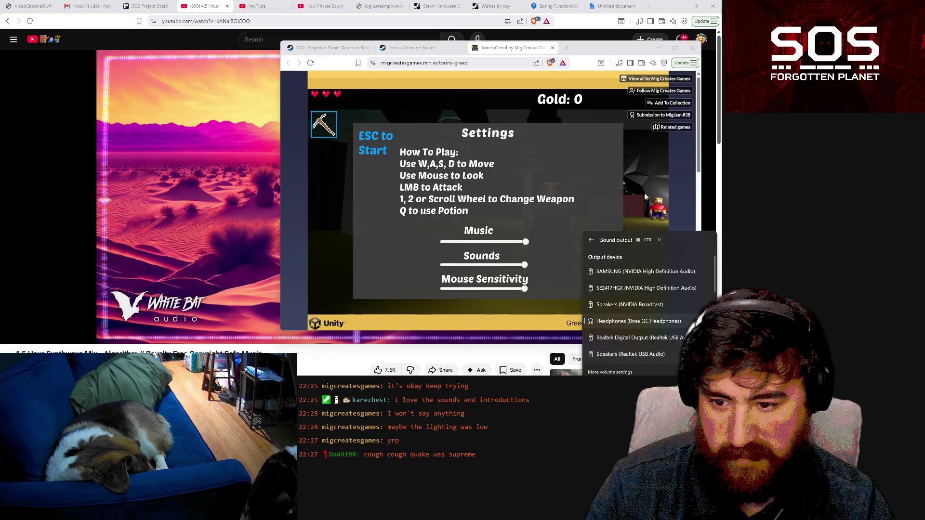
{"action": "key", "text": "Escape"}
{"action": "key", "text": "Escape"}
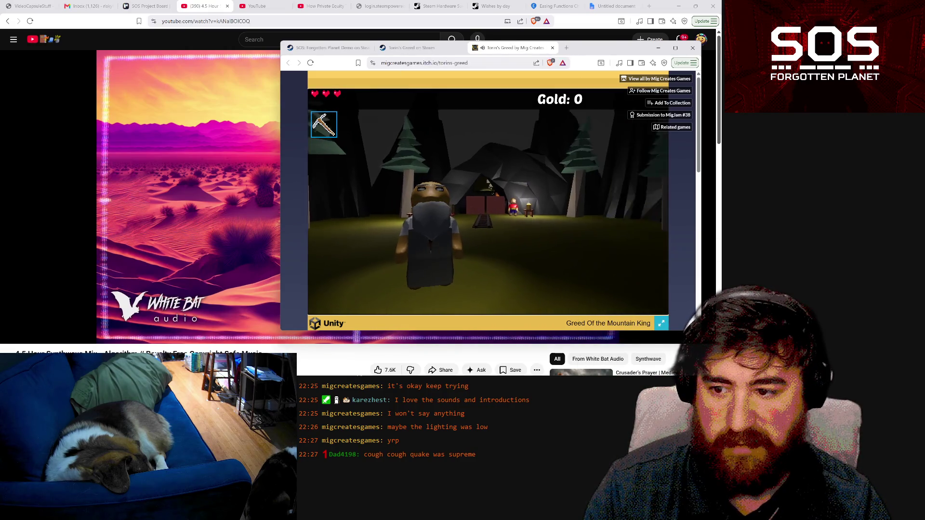
{"action": "key", "text": "Escape"}
{"action": "left_click", "coordinate": [675, 47]}
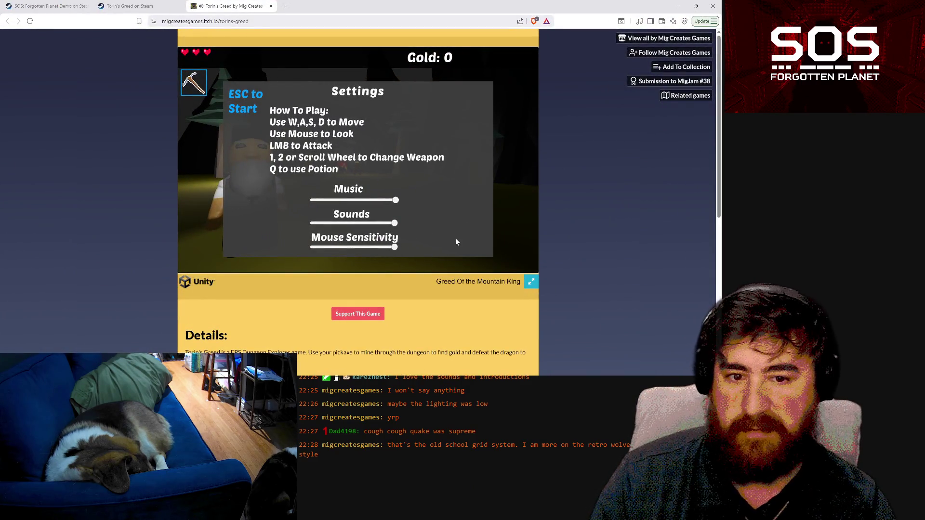
- Start the new run, mine the cave wall, and shoot the goblin with the gun
{"action": "left_click", "coordinate": [459, 200]}
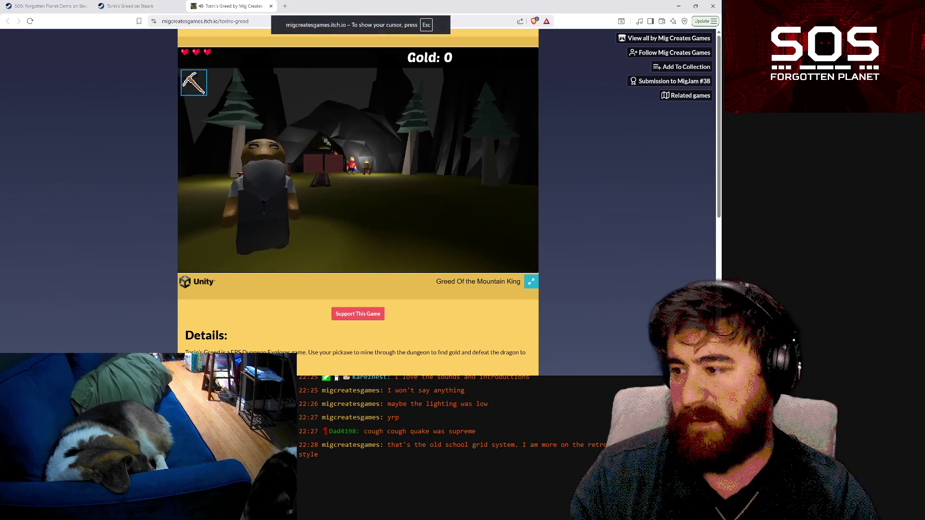
{"action": "key", "text": "2"}
{"action": "key", "text": "w"}
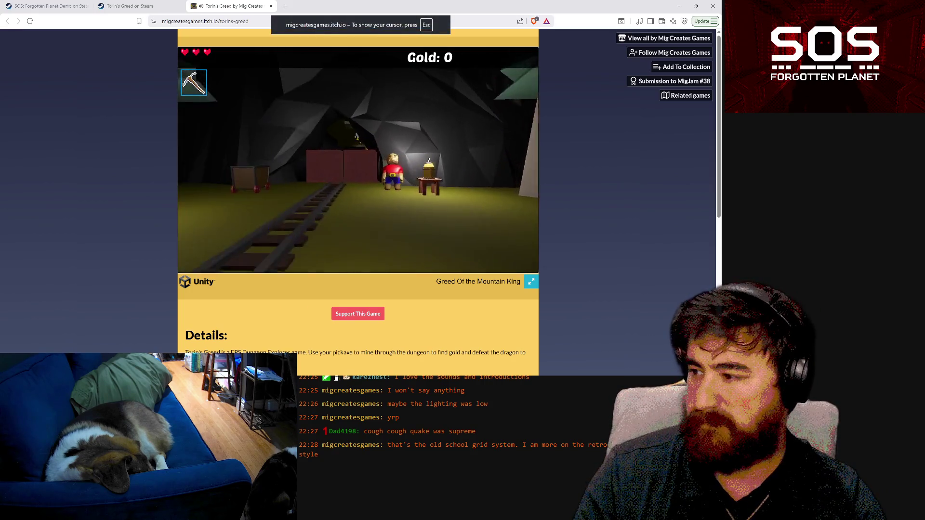
{"action": "key", "text": "1"}
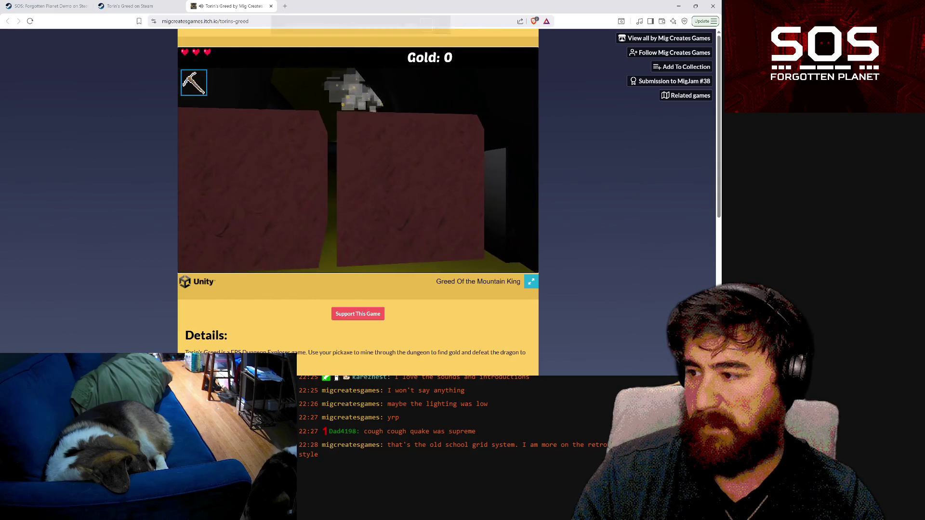
{"action": "left_click", "coordinate": [358, 170]}
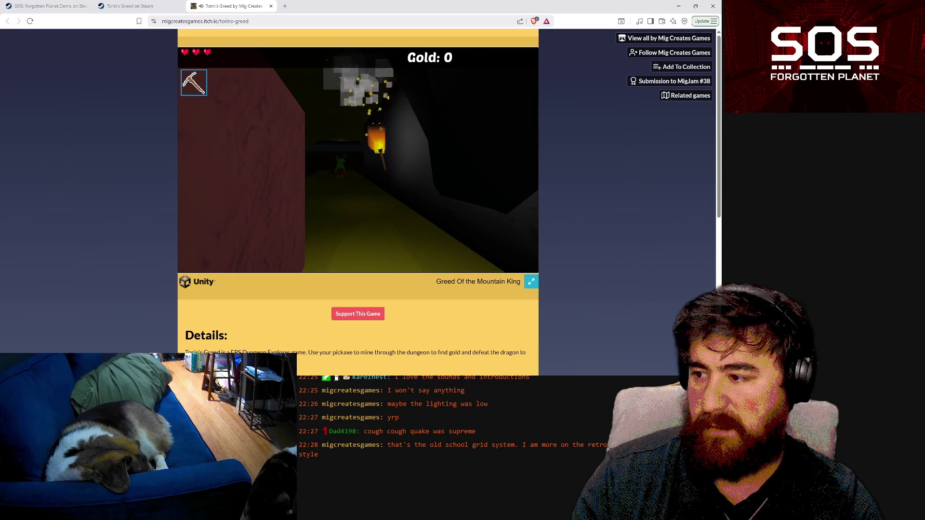
{"action": "key", "text": "2"}
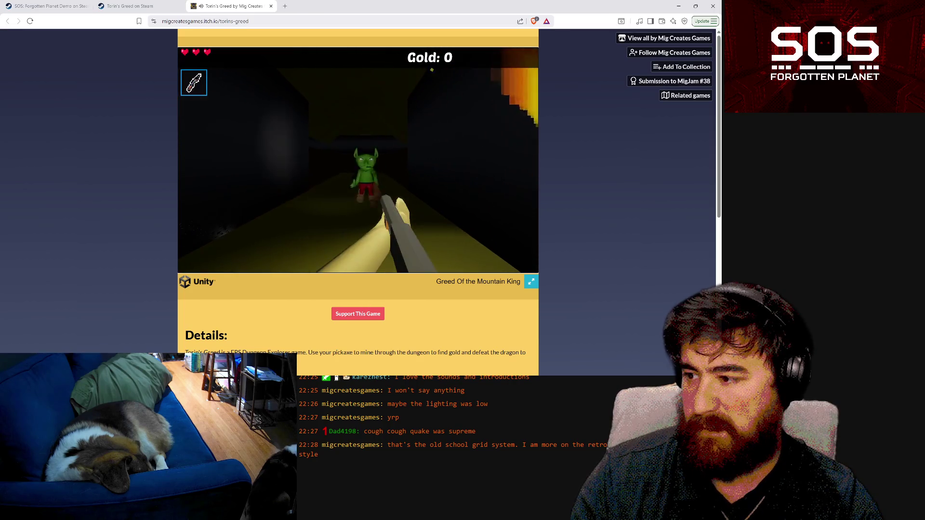
{"action": "left_click", "coordinate": [358, 160]}
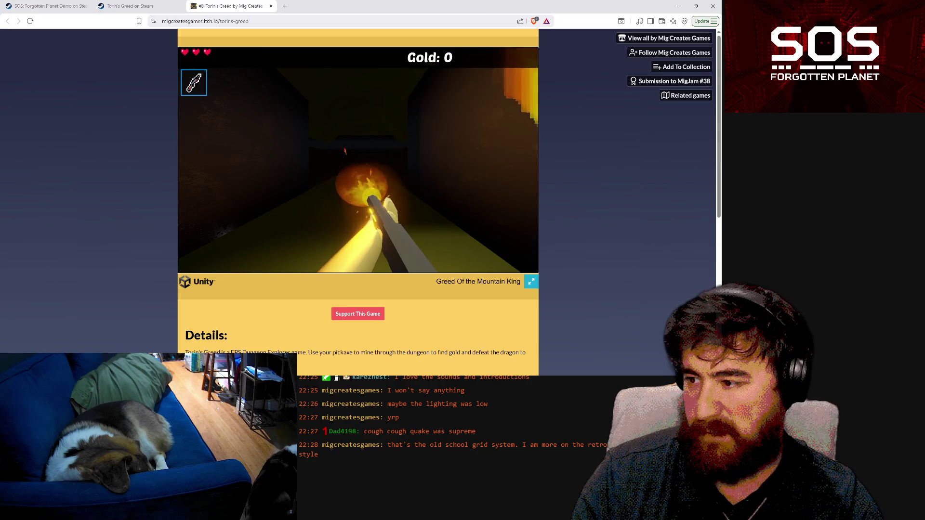
- Switch back to the pickaxe and mine away the lit wall block
{"action": "key", "text": "1"}
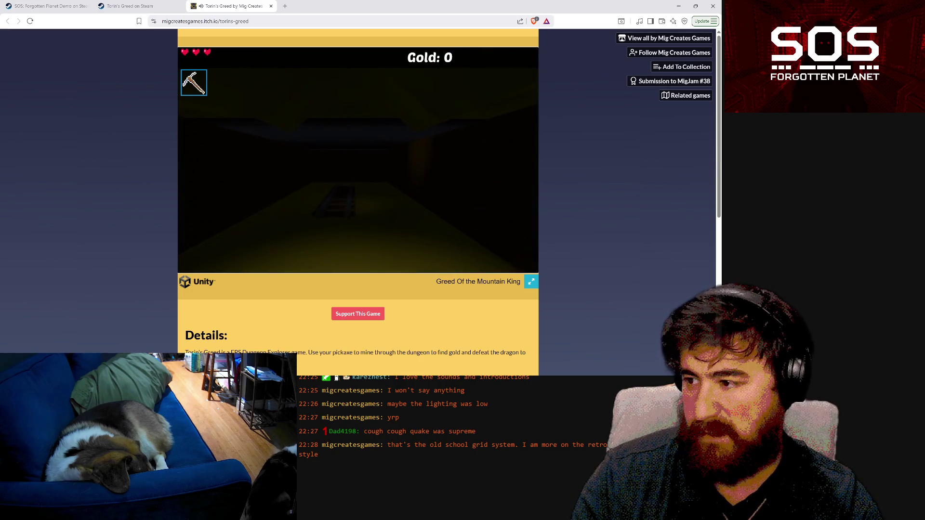
{"action": "left_click", "coordinate": [358, 159]}
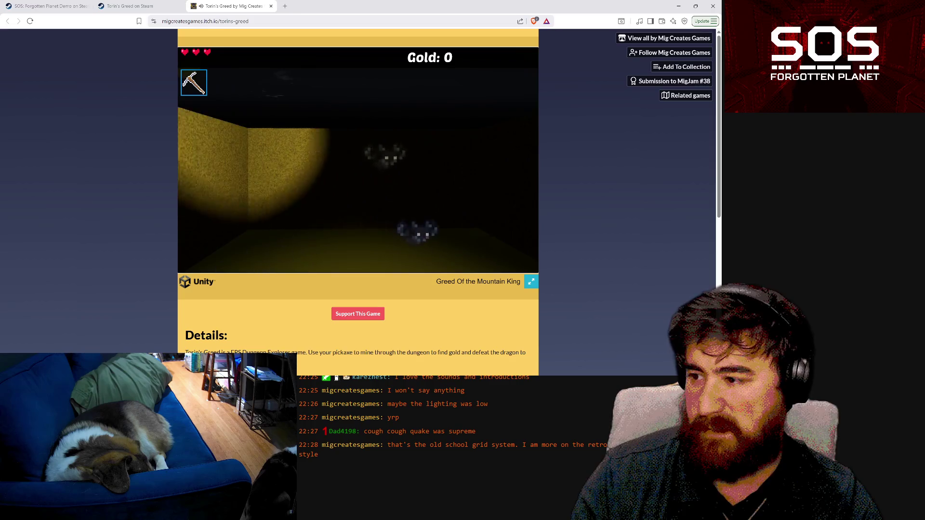
{"action": "left_click", "coordinate": [358, 160]}
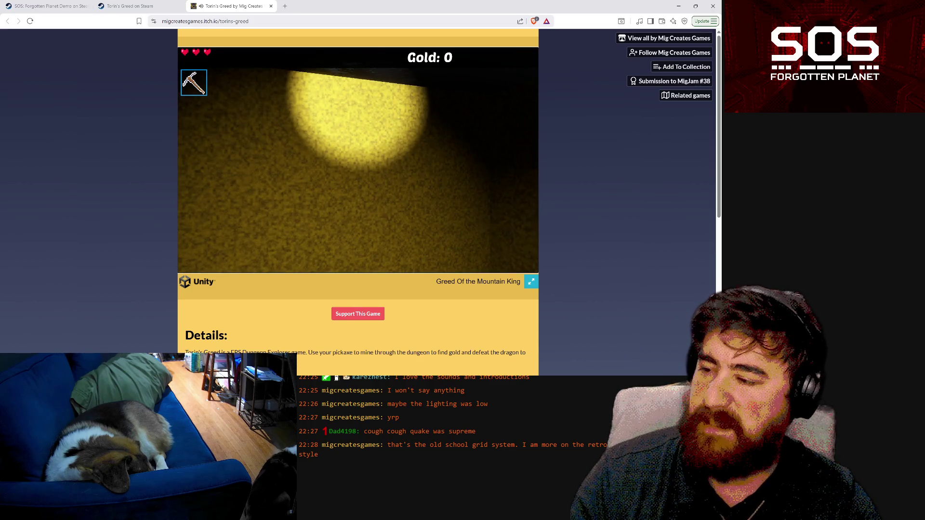
{"action": "key", "text": "w"}
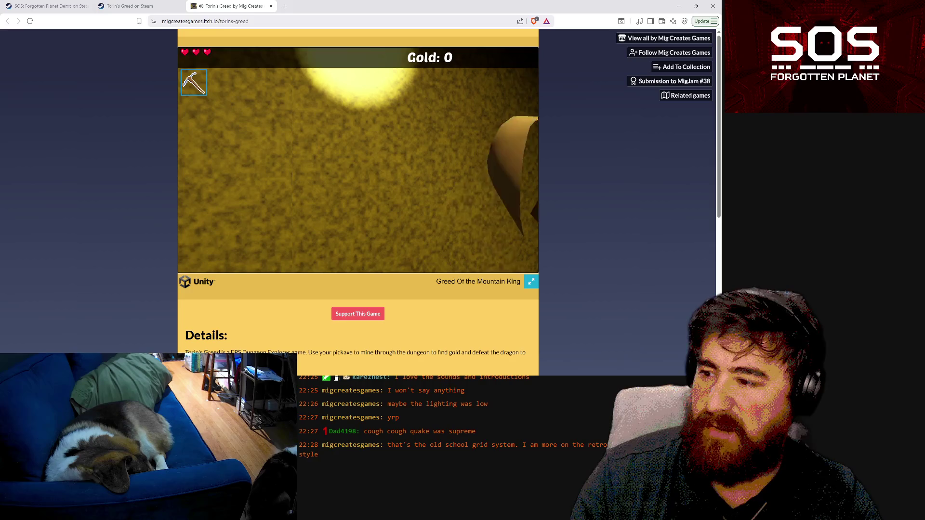
{"action": "left_click", "coordinate": [358, 159]}
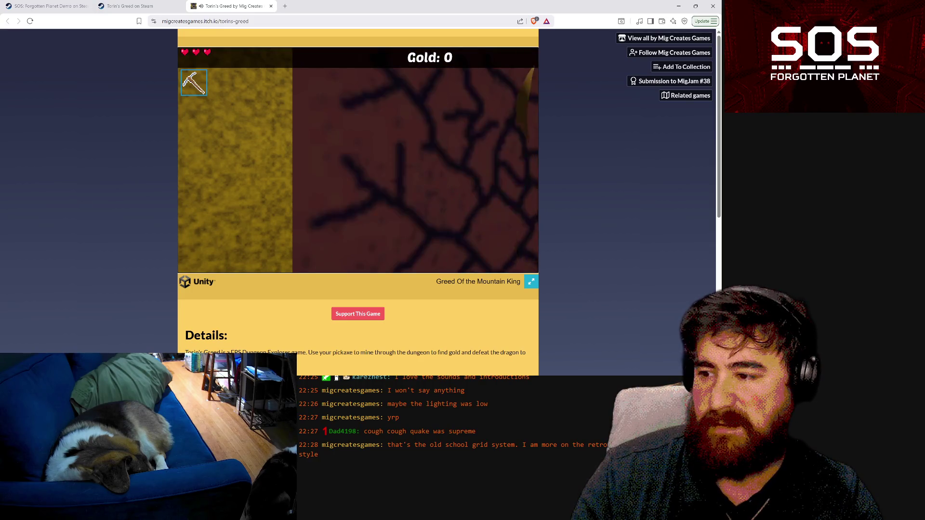
- Move around the cracked red wall and collect the first gold nugget, bringing Gold to 1
{"action": "key", "text": "a"}
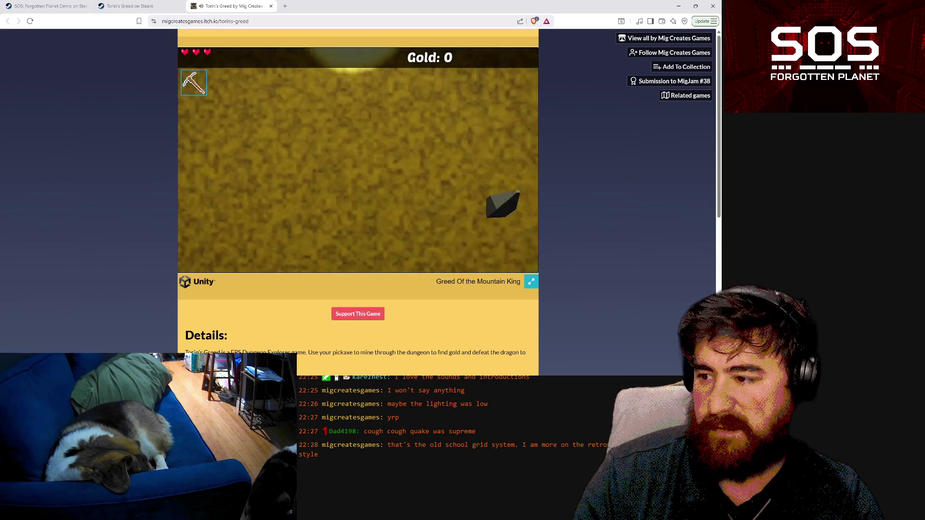
{"action": "key", "text": "d"}
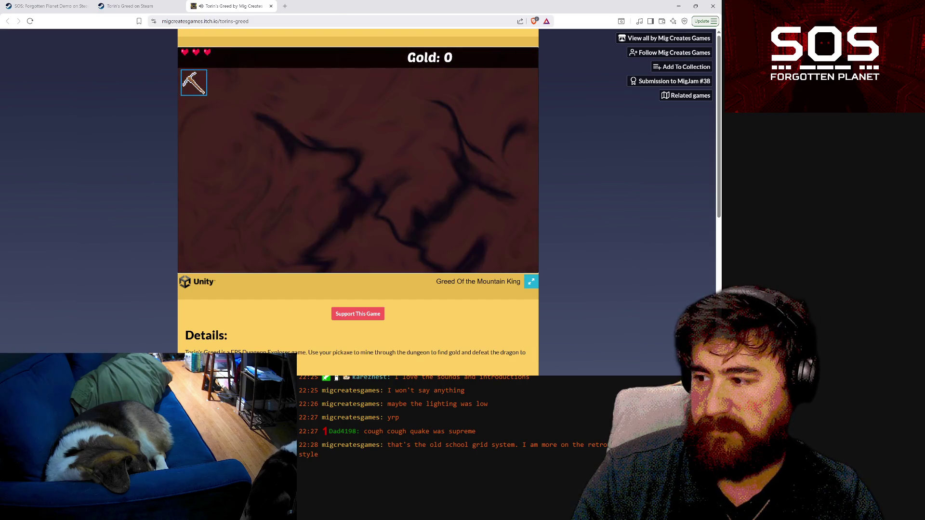
{"action": "key", "text": "s"}
{"action": "key", "text": "a"}
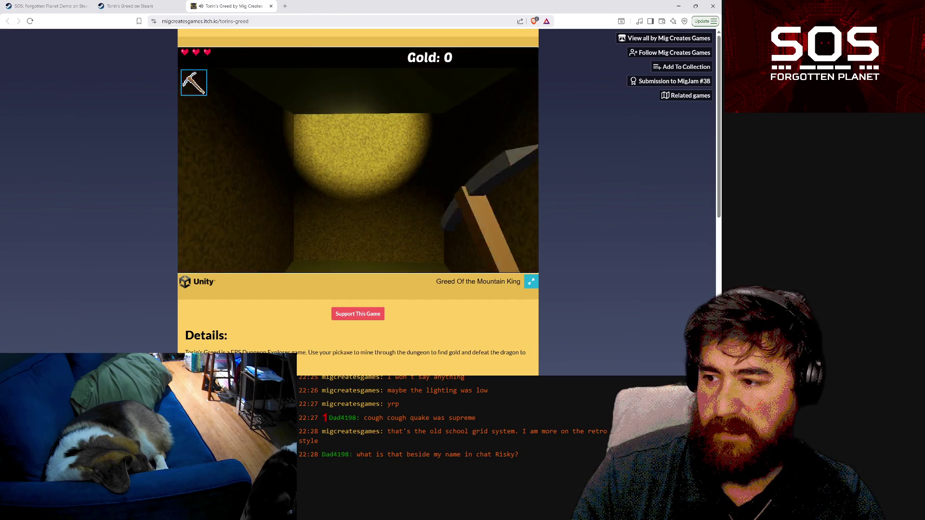
{"action": "key", "text": "w"}
{"action": "key", "text": "d"}
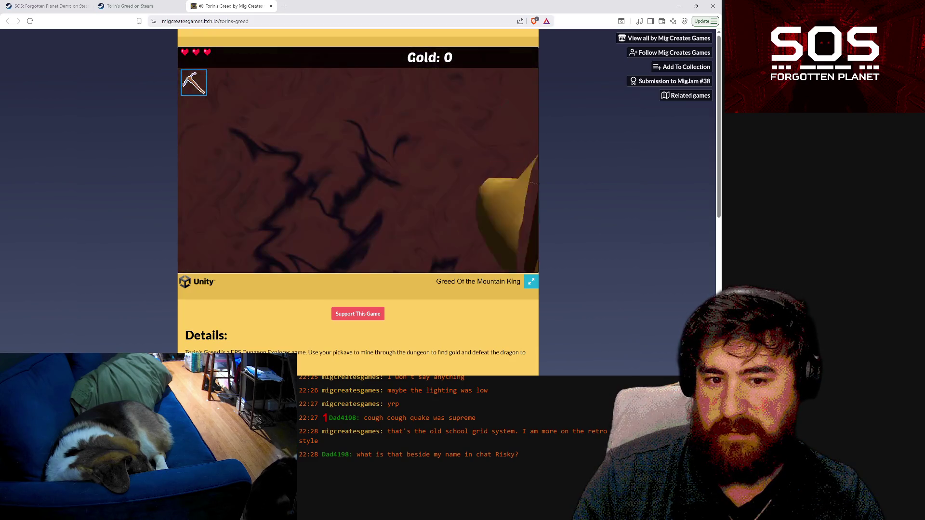
{"action": "key", "text": "s"}
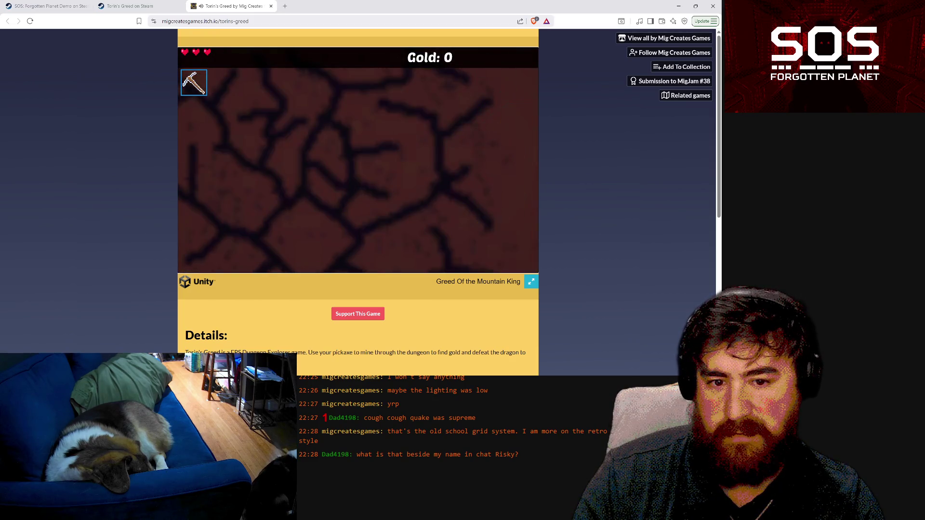
{"action": "key", "text": "a"}
{"action": "key", "text": "w"}
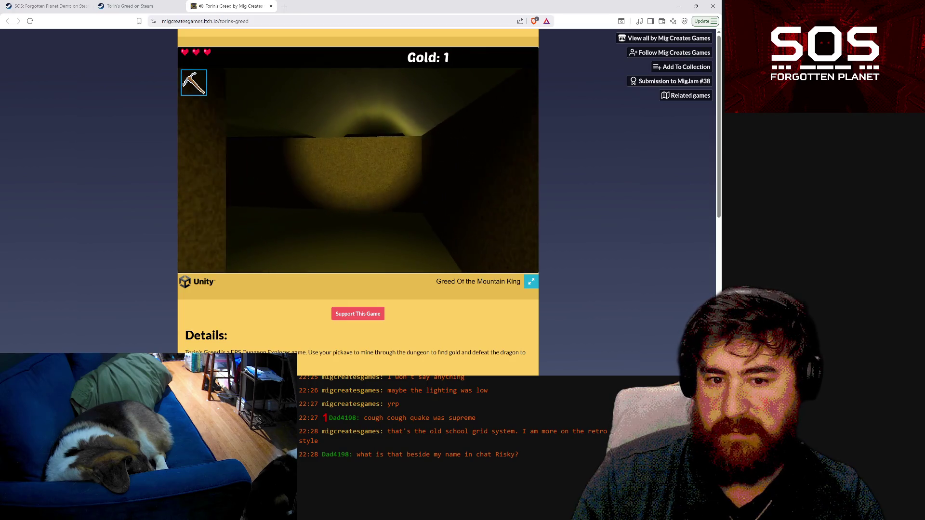
{"action": "key", "text": "d"}
{"action": "key", "text": "a"}
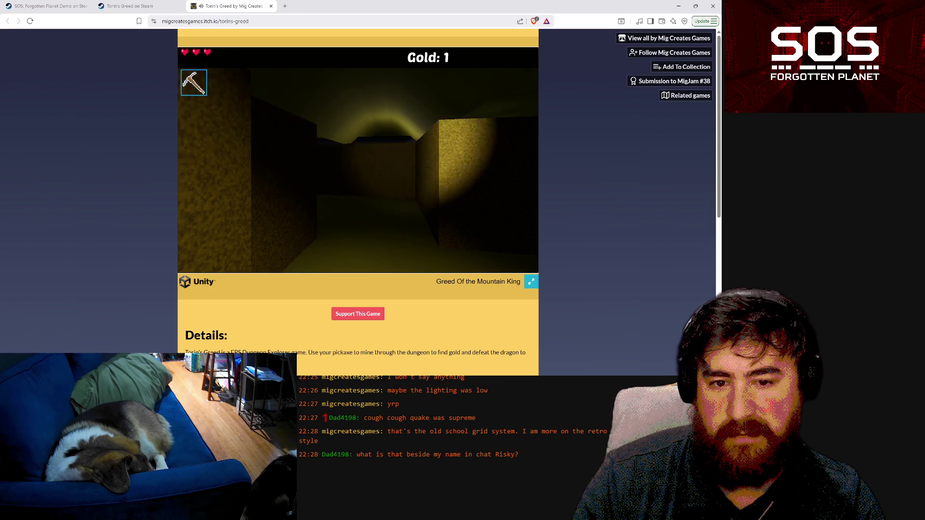
- Mine the gold nugget at the corridor's end and the red wall, then look for the lit gold wall
{"action": "key", "text": "a"}
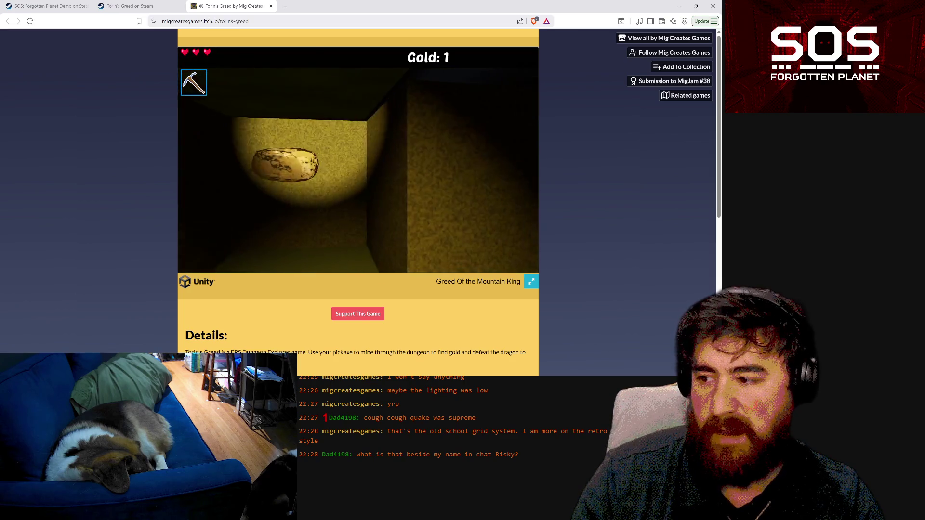
{"action": "left_click", "coordinate": [358, 160]}
{"action": "key", "text": "a"}
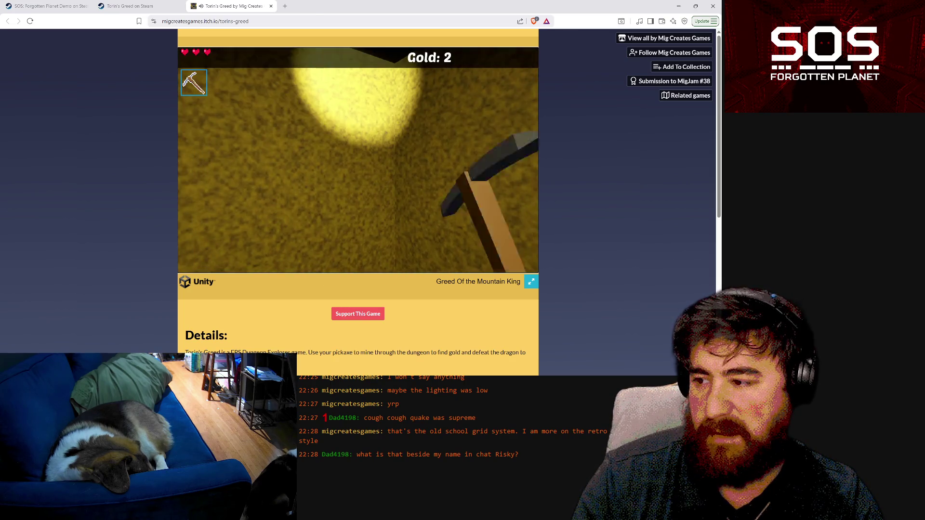
{"action": "left_click", "coordinate": [358, 160]}
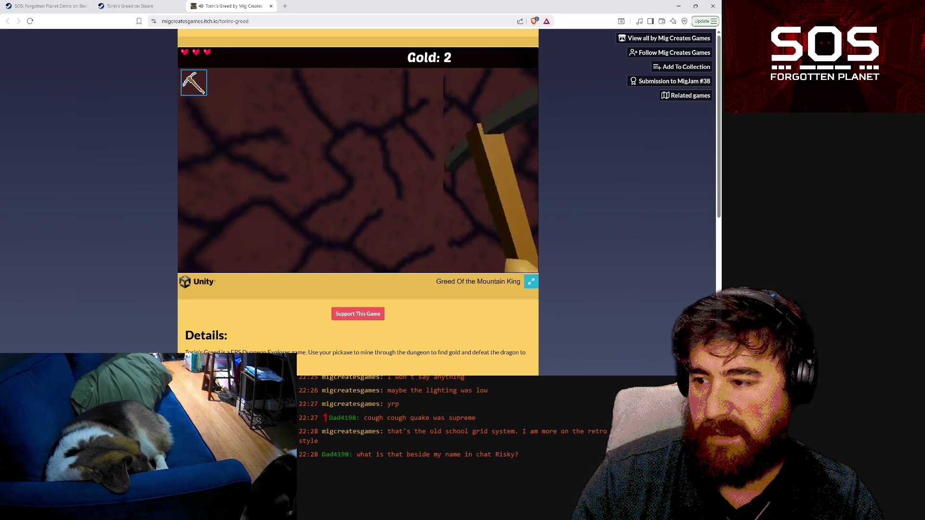
{"action": "key", "text": "a"}
{"action": "key", "text": "d"}
{"action": "key", "text": "a"}
{"action": "key", "text": "a"}
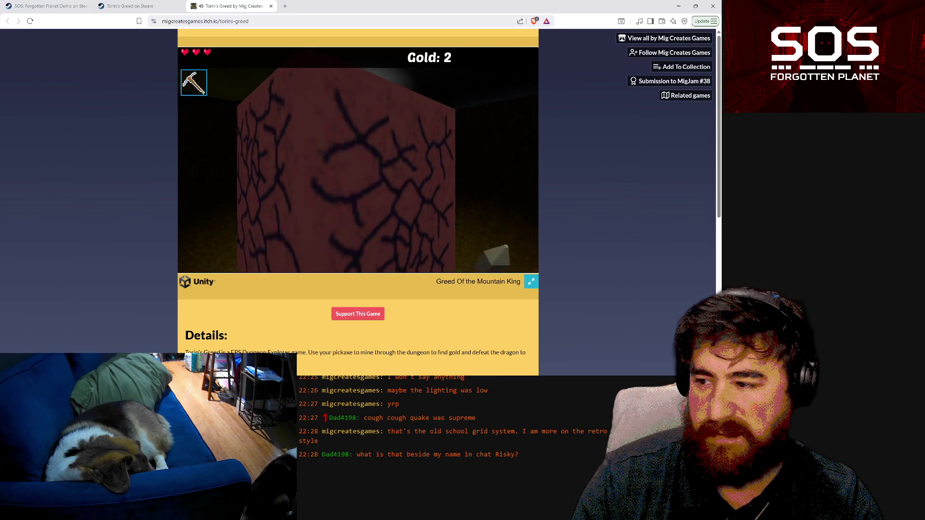
{"action": "key", "text": "a"}
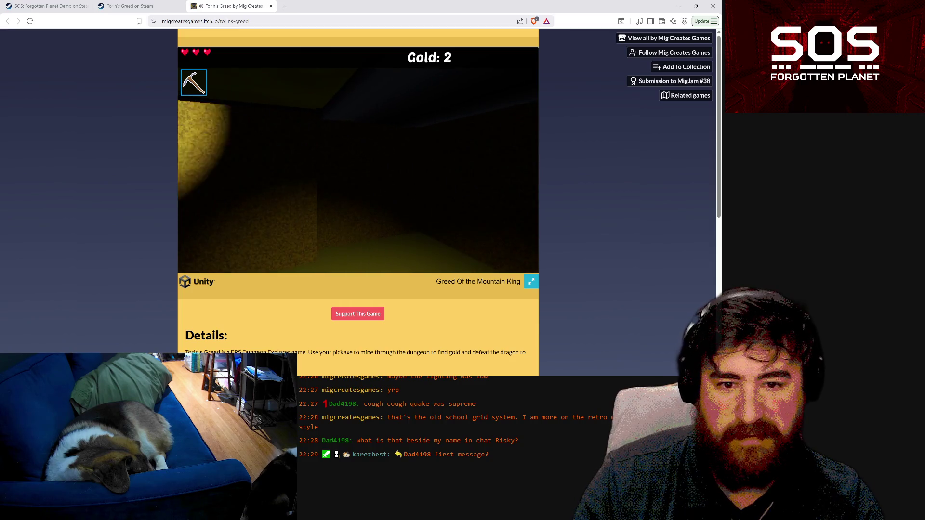
{"action": "key", "text": "d"}
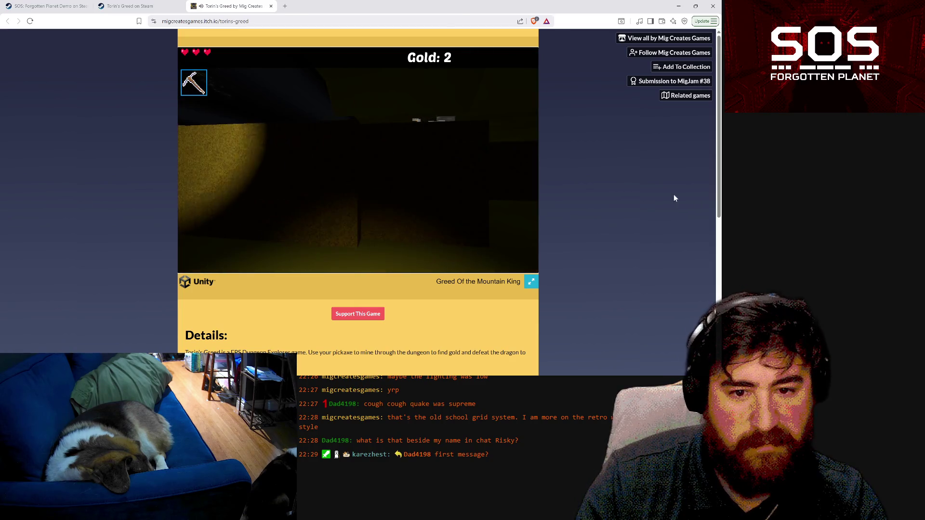
{"action": "key", "text": "a"}
{"action": "key", "text": "a"}
{"action": "key", "text": "d"}
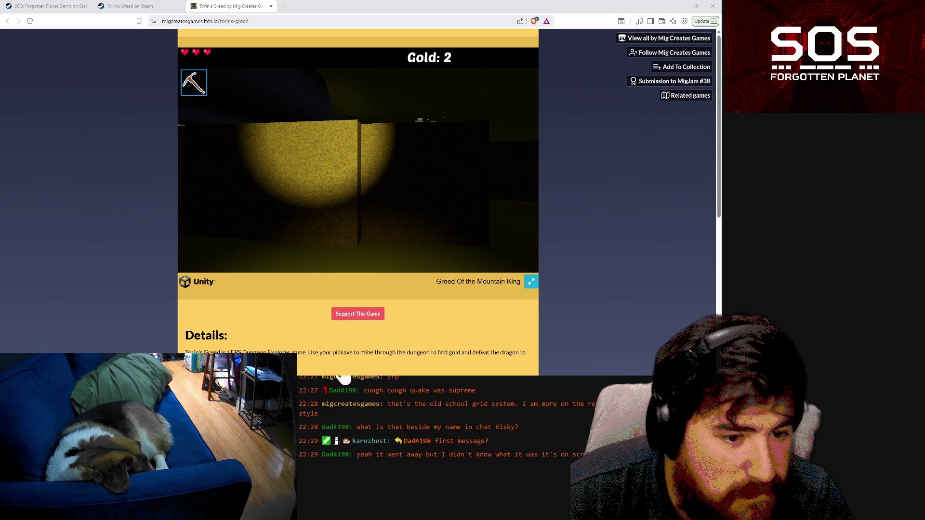
- Collect a floating gold nugget and mine a wall gold chunk on the way to the chest
{"action": "left_click", "coordinate": [358, 159]}
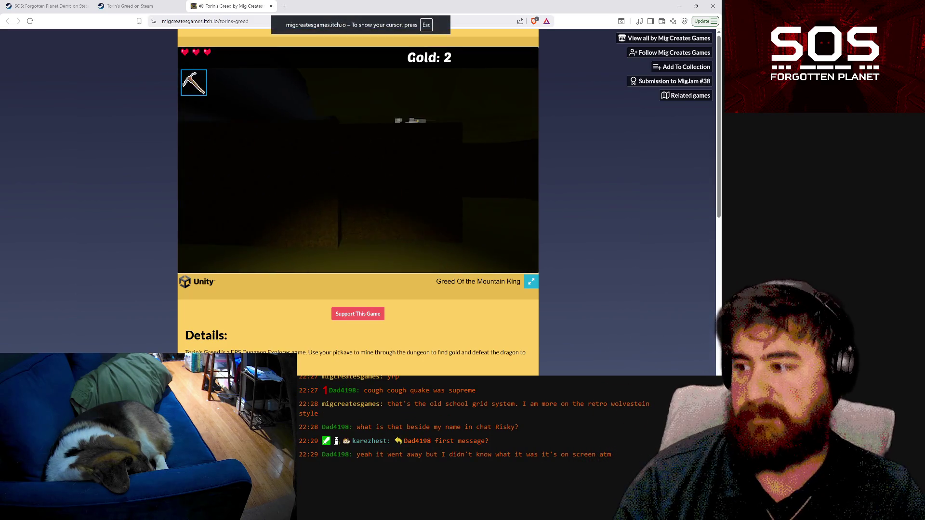
{"action": "key", "text": "w"}
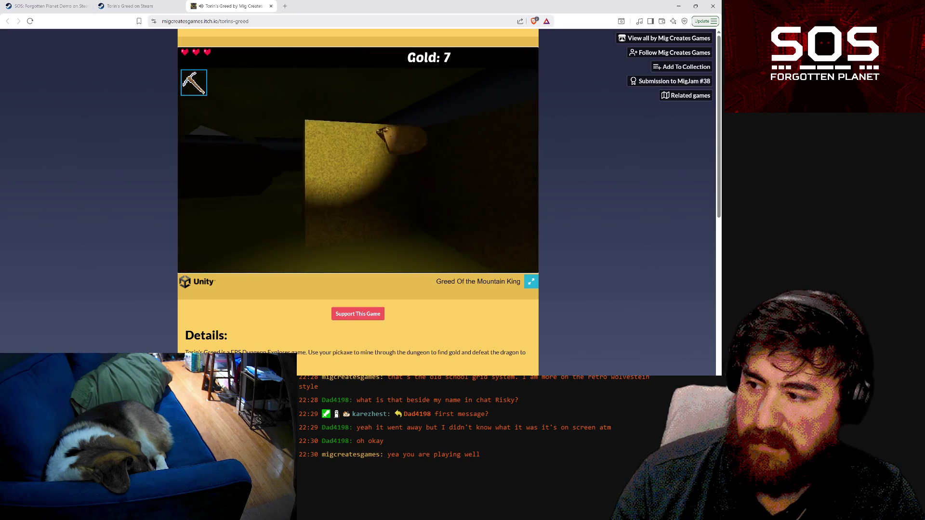
{"action": "left_click", "coordinate": [358, 160]}
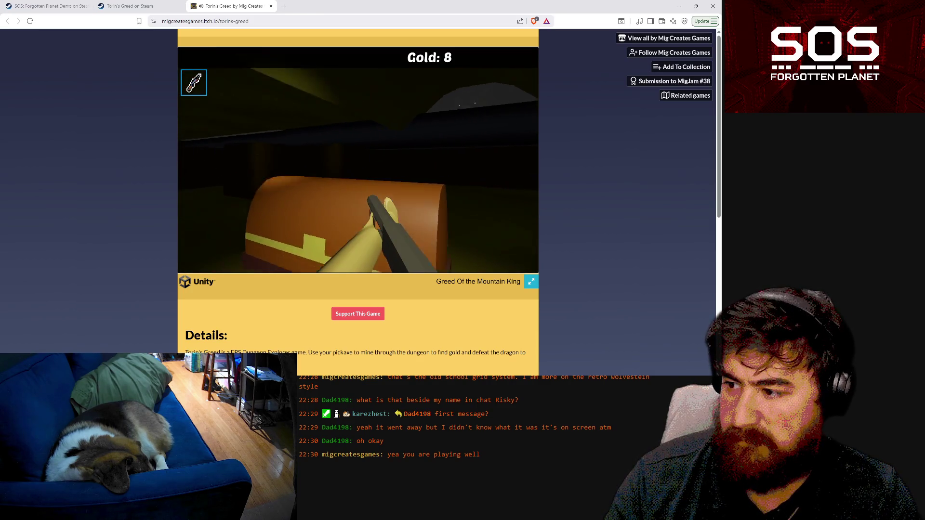
- Open the treasure chest with E and collect all its gold, raising Gold from 8 to 19
{"action": "key", "text": "e"}
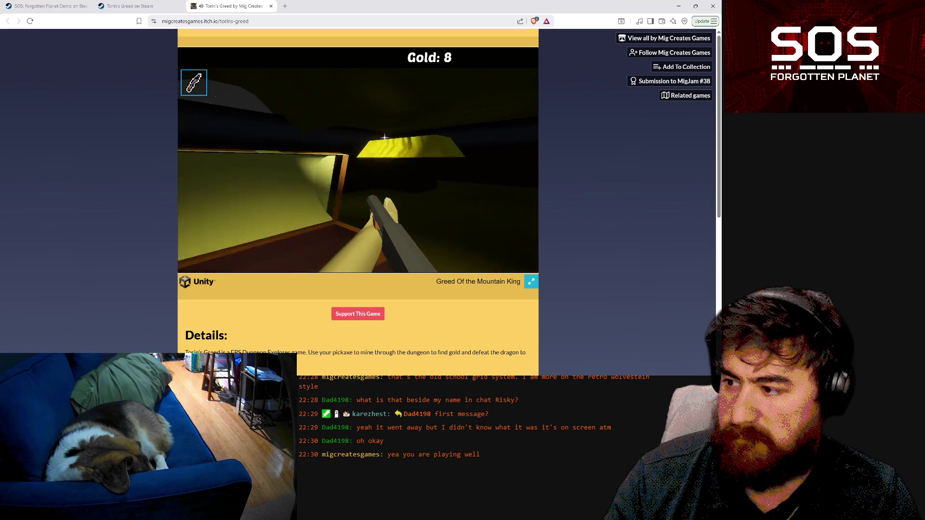
{"action": "key", "text": "e"}
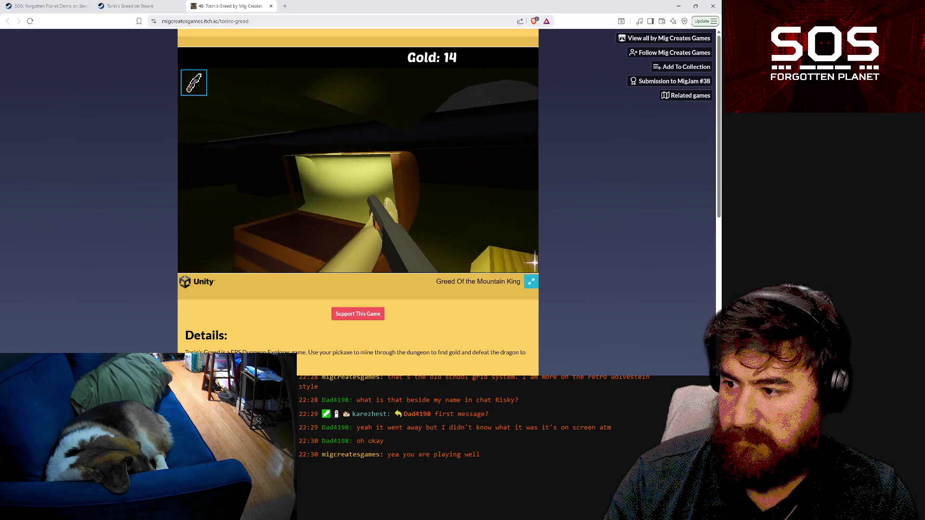
{"action": "key", "text": "e"}
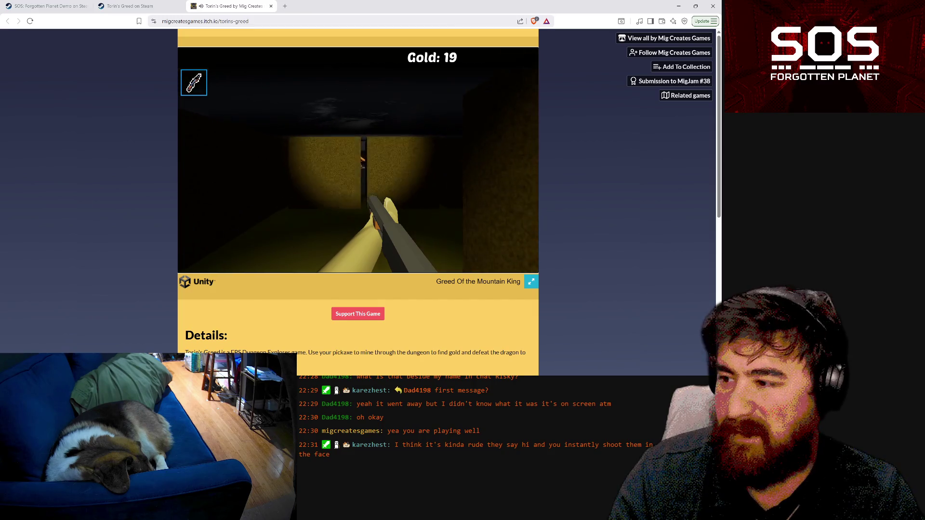
- Mine through the red rock into the dragon's room, fire the gun inside, and mine the gold rock
{"action": "key", "text": "1"}
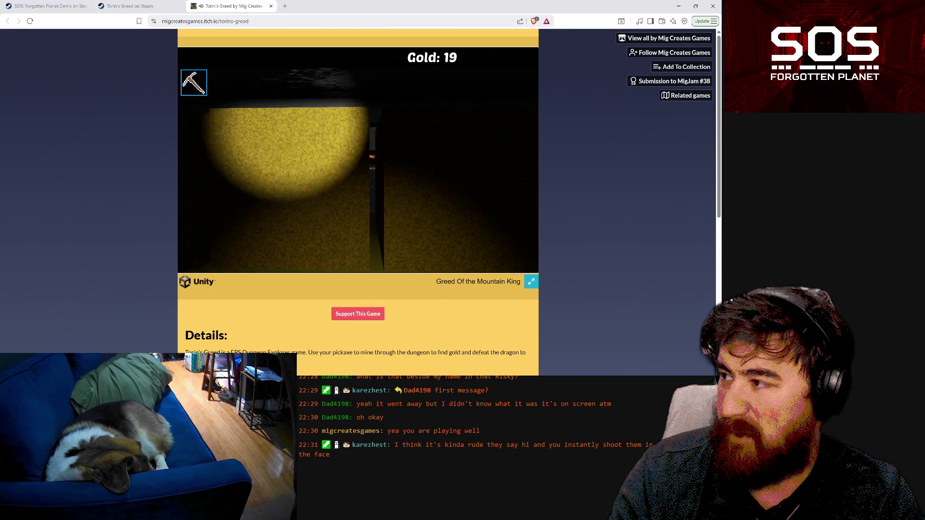
{"action": "key", "text": "w"}
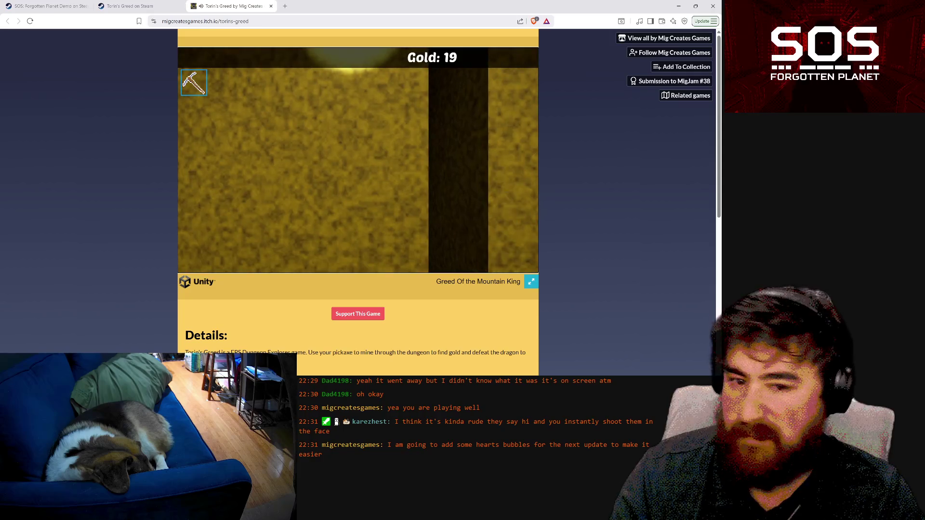
{"action": "left_click", "coordinate": [358, 160]}
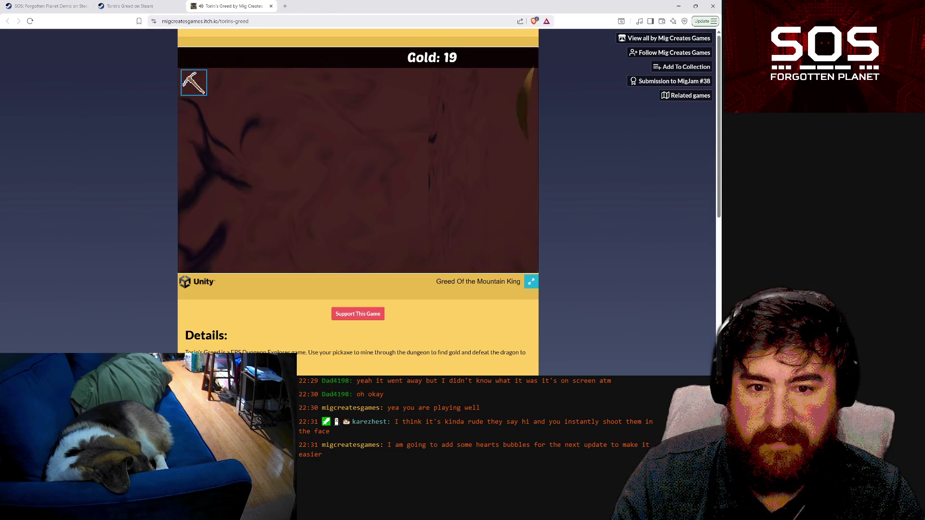
{"action": "left_click", "coordinate": [358, 160]}
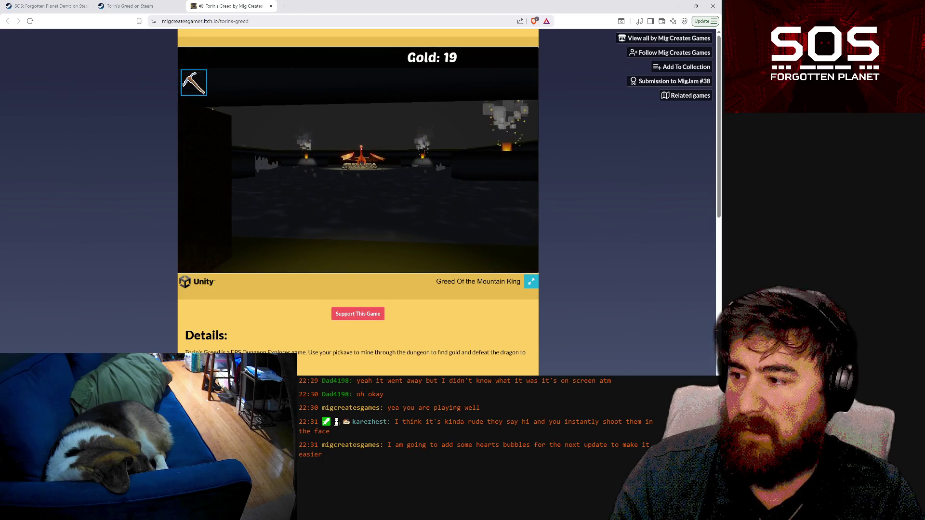
{"action": "key", "text": "2"}
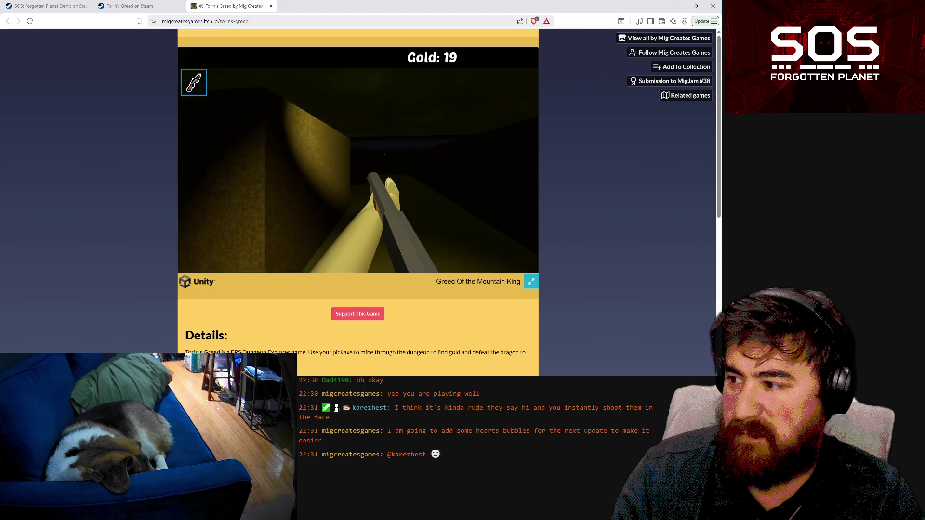
{"action": "left_click", "coordinate": [358, 160]}
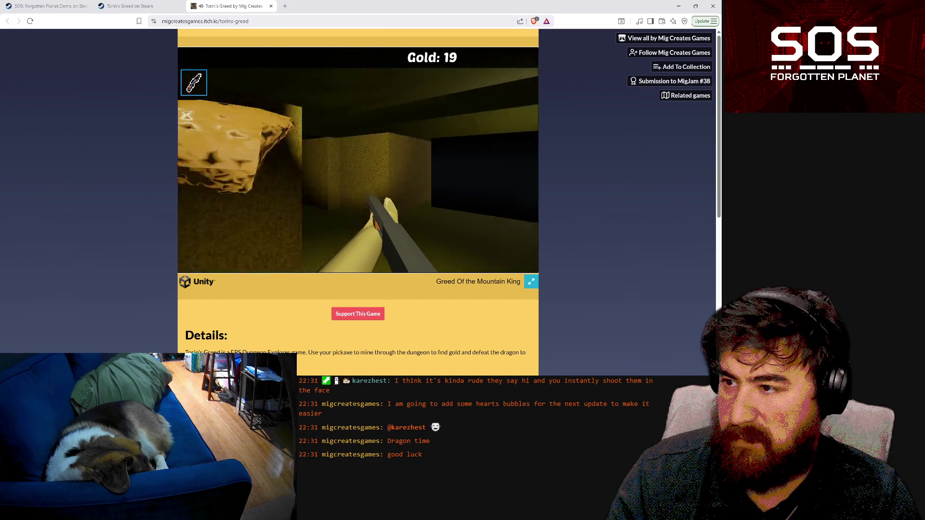
{"action": "left_click", "coordinate": [358, 160]}
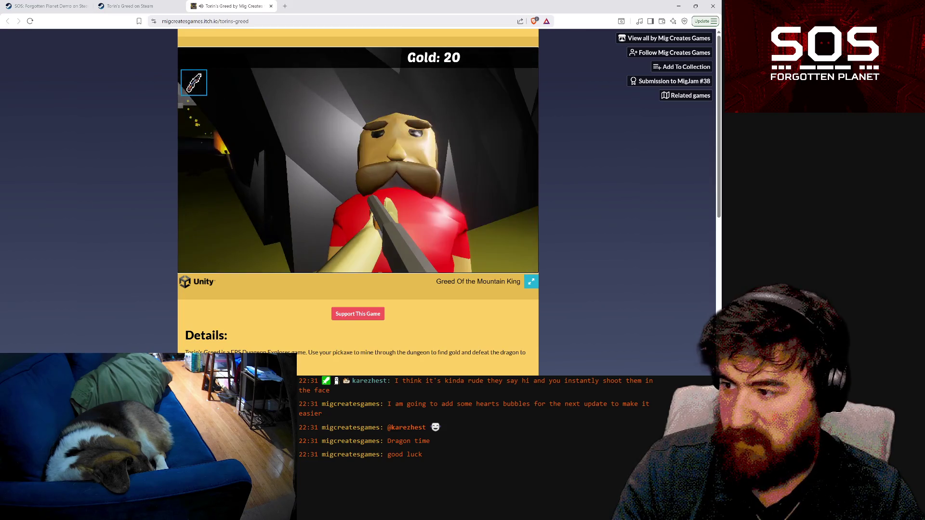
- Buy the Axe +2 upgrade for 20 gold from the blacksmith and close his shop
{"action": "key", "text": "e"}
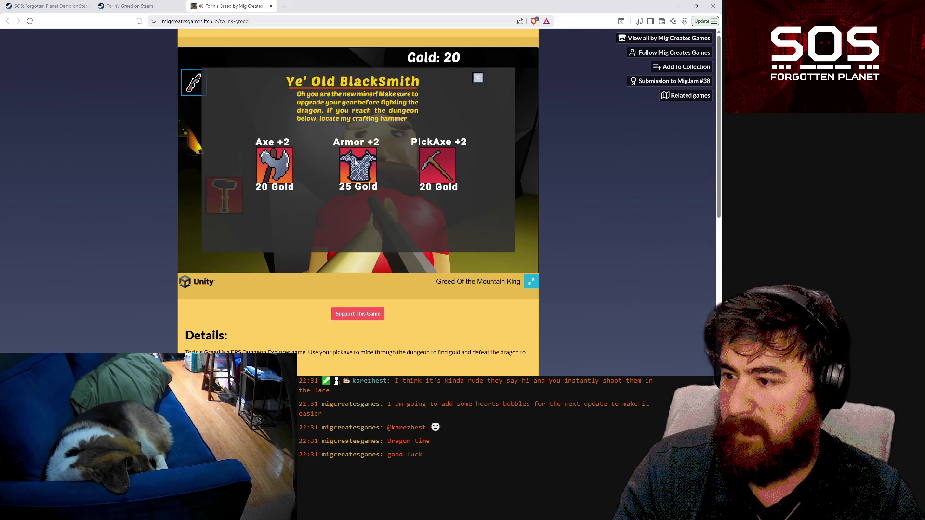
{"action": "left_click", "coordinate": [282, 166]}
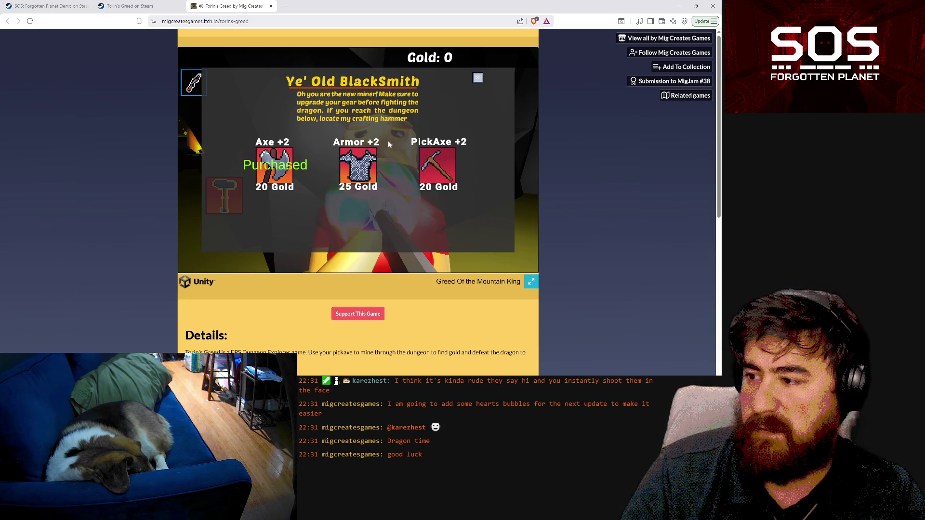
{"action": "left_click", "coordinate": [478, 79]}
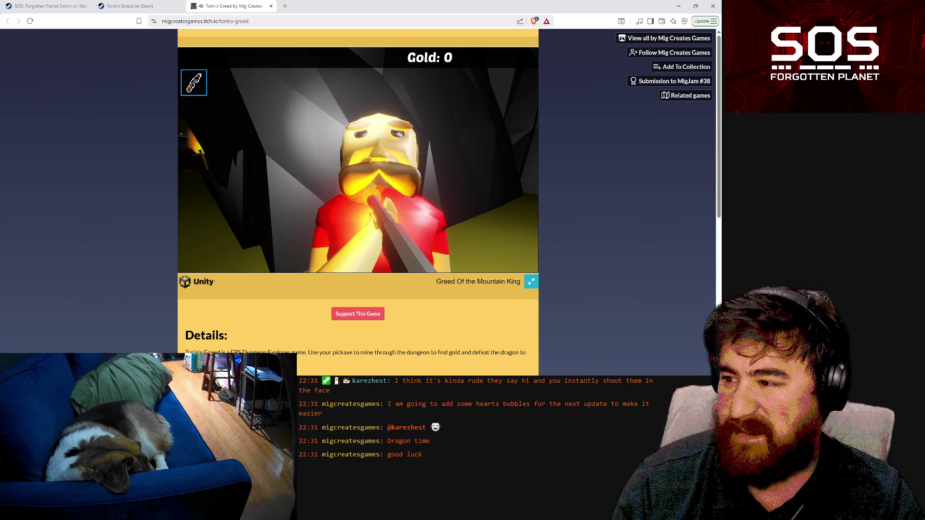
{"action": "key", "text": "2"}
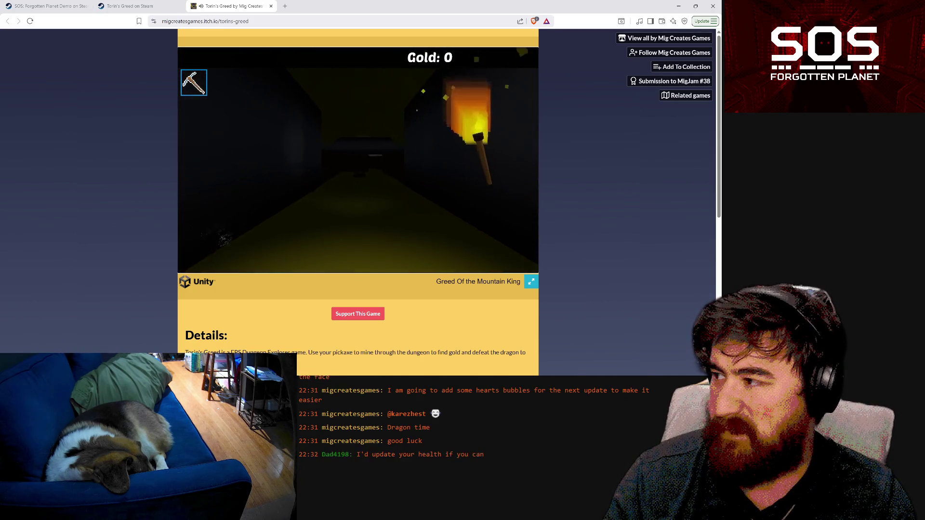
- Switch to the upgraded axe-shotgun and keep attacking until the character dies at Game Over
{"action": "key", "text": "1"}
{"action": "key", "text": "2"}
{"action": "key", "text": "1"}
{"action": "left_click", "coordinate": [358, 171]}
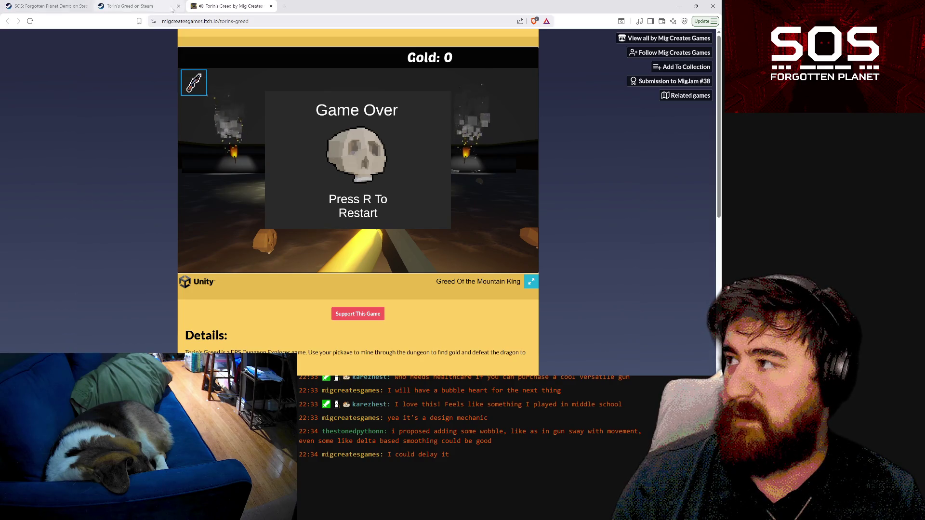
- Close the itch.io game tab and minimize the Steam and YouTube windows to reveal Unity
{"action": "left_click", "coordinate": [271, 6]}
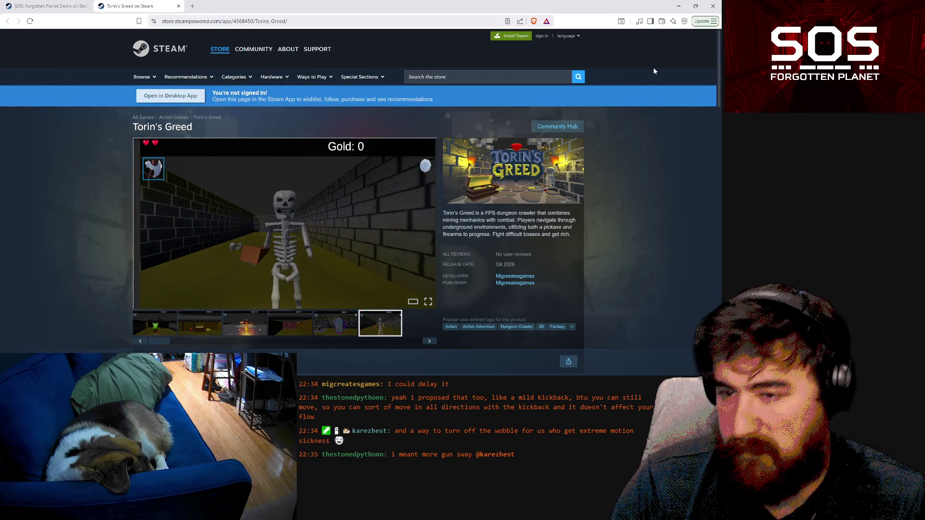
{"action": "left_click", "coordinate": [684, 5]}
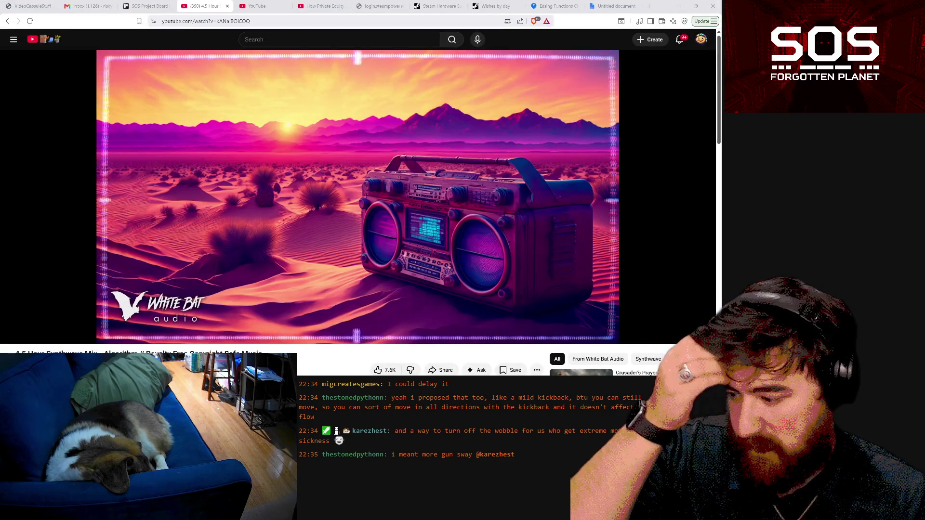
{"action": "left_click", "coordinate": [679, 6]}
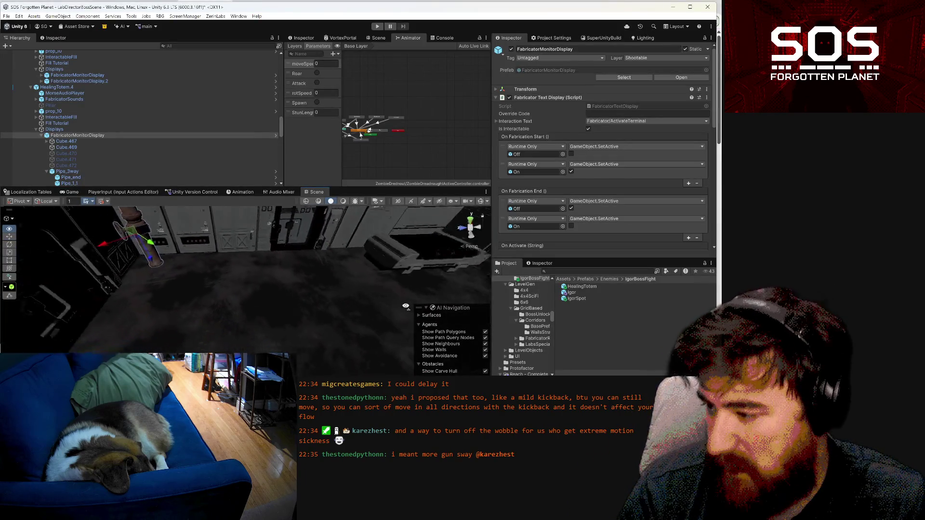
- Select the original HealingTotem, duplicate it with Ctrl+D, then undo the duplication
{"action": "mouse_move", "coordinate": [407, 307]}
{"action": "left_mouse_down"}
{"action": "mouse_move", "coordinate": [363, 277]}
{"action": "mouse_move", "coordinate": [227, 300]}
{"action": "left_mouse_up"}
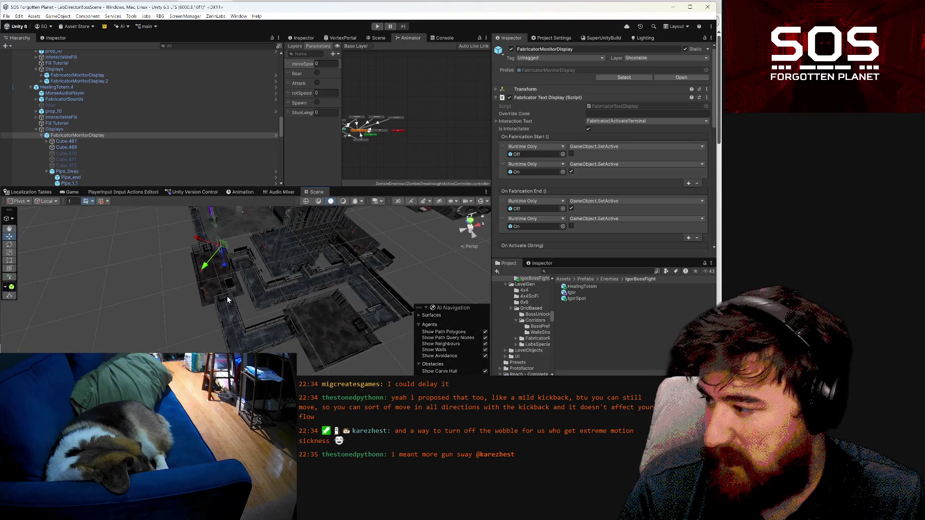
{"action": "left_click", "coordinate": [203, 275]}
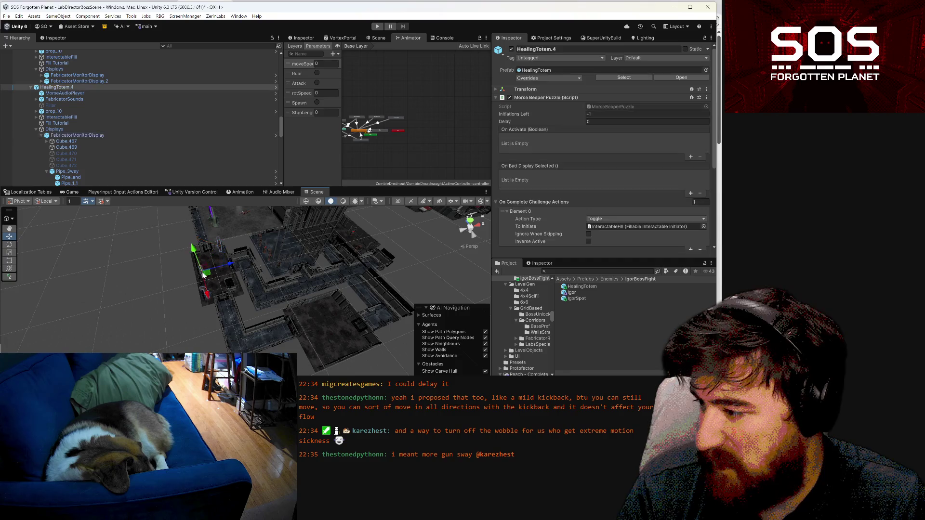
{"action": "left_click", "coordinate": [263, 256]}
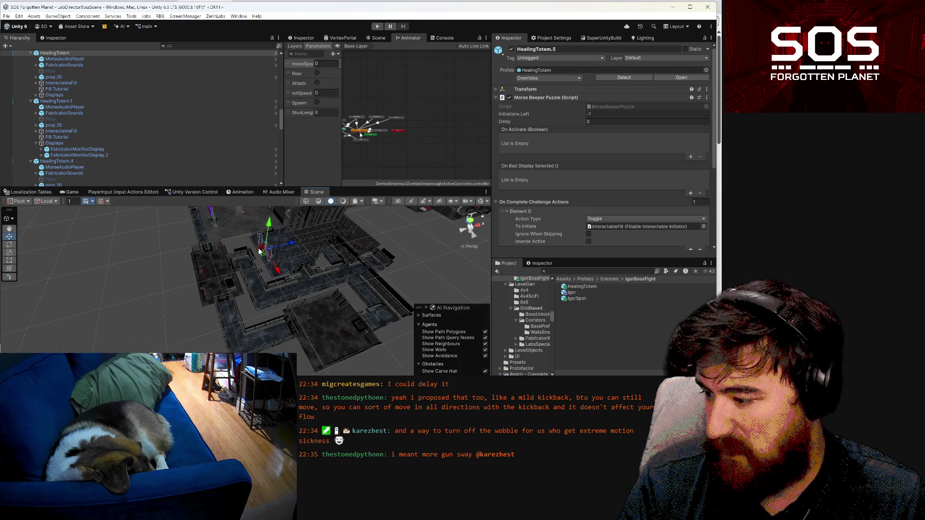
{"action": "key", "text": "ctrl+d"}
{"action": "mouse_move", "coordinate": [332, 275]}
{"action": "left_mouse_down"}
{"action": "mouse_move", "coordinate": [326, 243]}
{"action": "mouse_move", "coordinate": [418, 236]}
{"action": "left_mouse_up"}
{"action": "key", "text": "ctrl+z"}
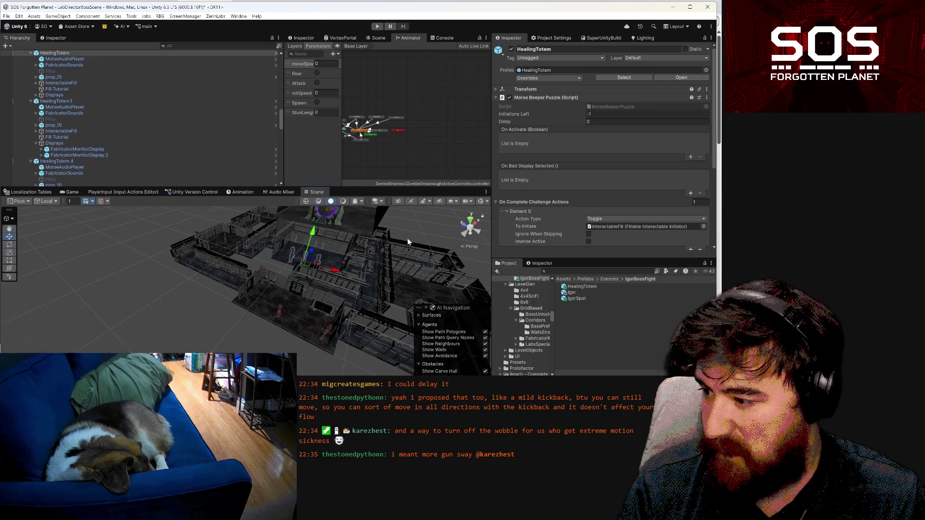
- Move HealingTotem.5 to a new spot in the level and check it from other angles
{"action": "left_click", "coordinate": [224, 238]}
{"action": "mouse_move", "coordinate": [230, 245]}
{"action": "left_mouse_down"}
{"action": "mouse_move", "coordinate": [444, 299]}
{"action": "mouse_move", "coordinate": [183, 325]}
{"action": "mouse_move", "coordinate": [185, 301]}
{"action": "mouse_move", "coordinate": [455, 314]}
{"action": "mouse_move", "coordinate": [404, 297]}
{"action": "left_mouse_up"}
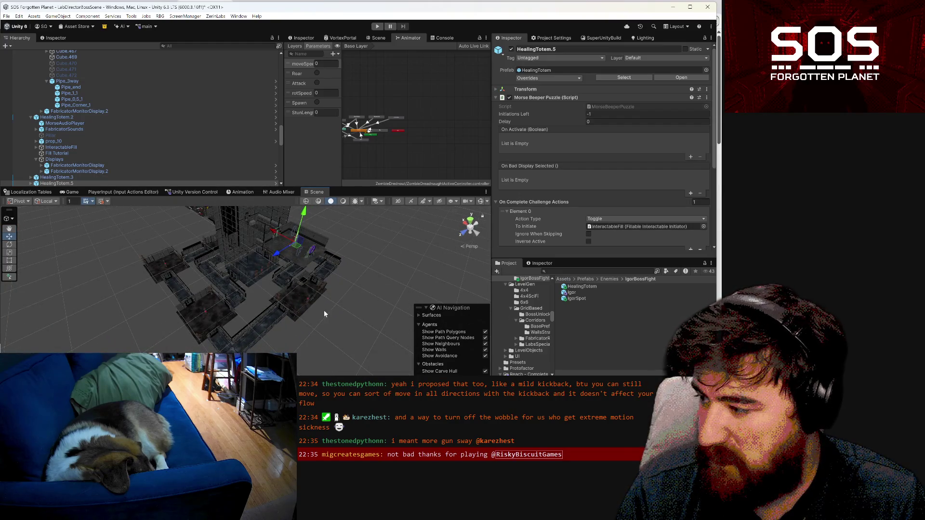
{"action": "mouse_move", "coordinate": [218, 247]}
{"action": "left_mouse_down"}
{"action": "mouse_move", "coordinate": [152, 286]}
{"action": "mouse_move", "coordinate": [118, 288]}
{"action": "mouse_move", "coordinate": [309, 266]}
{"action": "left_mouse_up"}
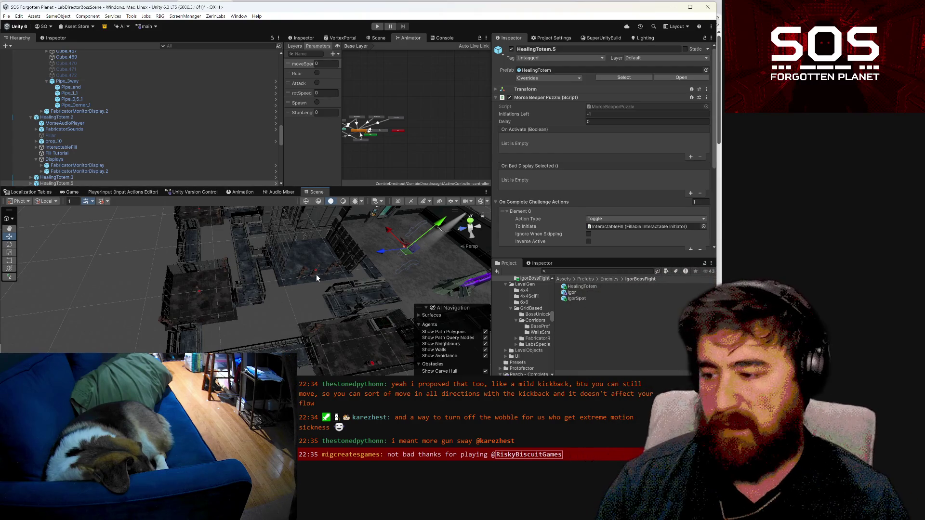
{"action": "mouse_move", "coordinate": [316, 274]}
{"action": "left_mouse_down"}
{"action": "mouse_move", "coordinate": [307, 245]}
{"action": "mouse_move", "coordinate": [407, 271]}
{"action": "mouse_move", "coordinate": [349, 298]}
{"action": "left_mouse_up"}
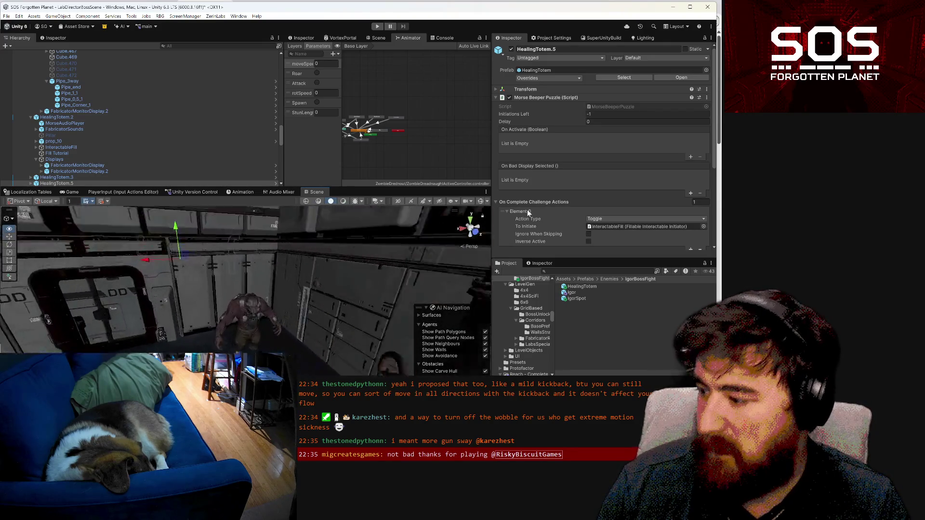
{"action": "left_click", "coordinate": [247, 314]}
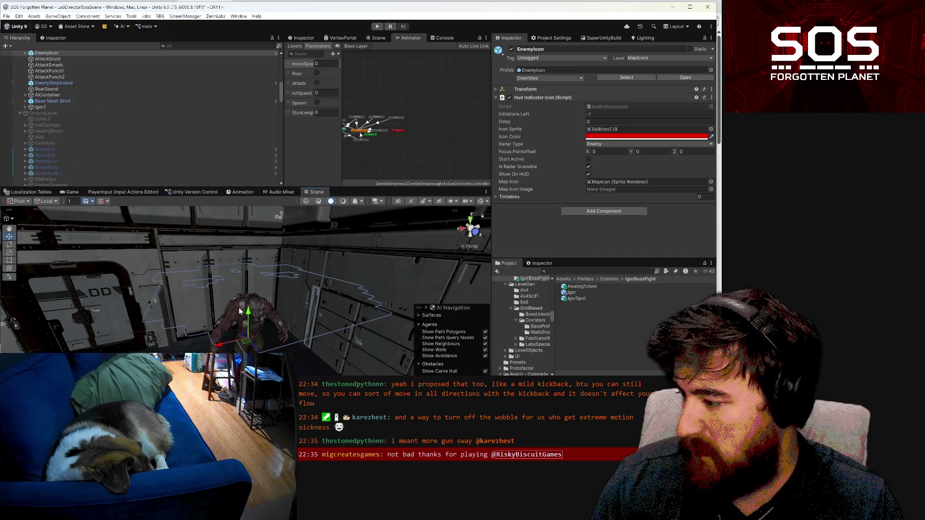
{"action": "scroll", "coordinate": [48, 102], "scroll_direction": "up", "scroll_amount": 3}
{"action": "left_click", "coordinate": [48, 103]}
{"action": "left_click", "coordinate": [9, 245]}
{"action": "mouse_move", "coordinate": [200, 296]}
{"action": "left_mouse_down"}
{"action": "mouse_move", "coordinate": [7, 311]}
{"action": "mouse_move", "coordinate": [296, 340]}
{"action": "left_mouse_up"}
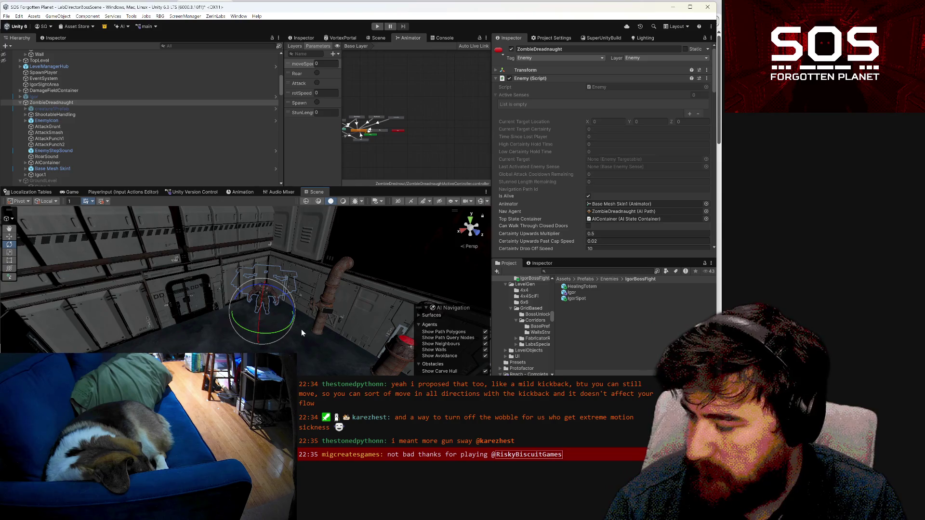
{"action": "mouse_move", "coordinate": [302, 329]}
{"action": "left_mouse_down"}
{"action": "mouse_move", "coordinate": [267, 282]}
{"action": "mouse_move", "coordinate": [267, 319]}
{"action": "left_mouse_up"}
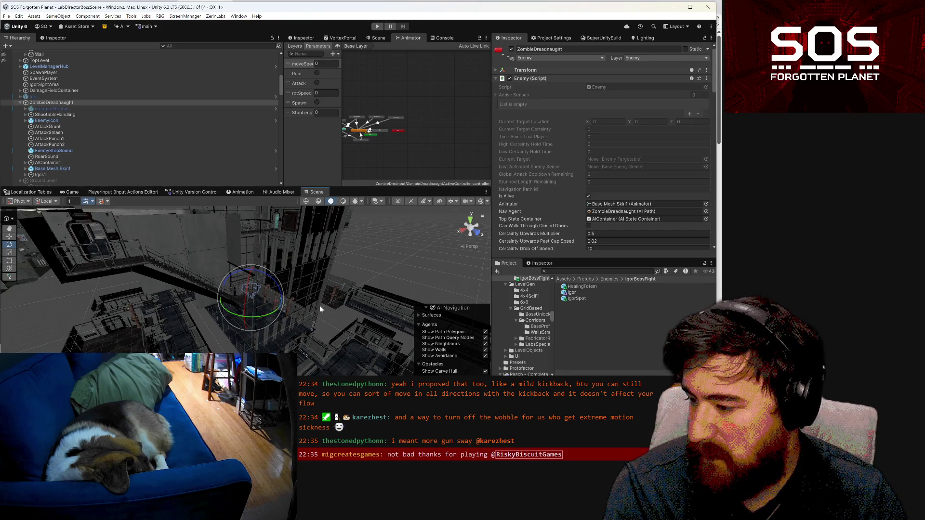
{"action": "left_click", "coordinate": [349, 304]}
{"action": "left_click", "coordinate": [274, 302]}
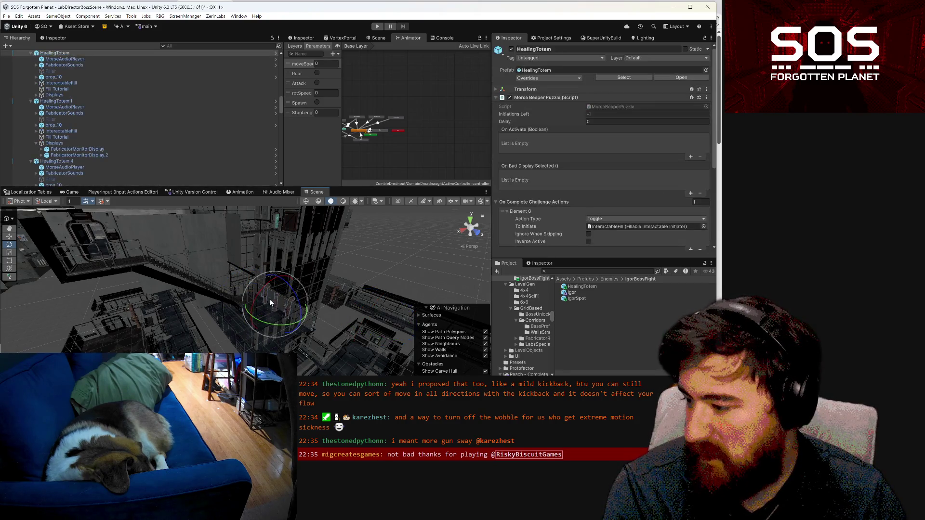
- Select HealingTotem's InteractableFill and set the Mod Health On Initiate Heal Amount to 0
{"action": "scroll", "coordinate": [77, 125], "scroll_direction": "up", "scroll_amount": 3}
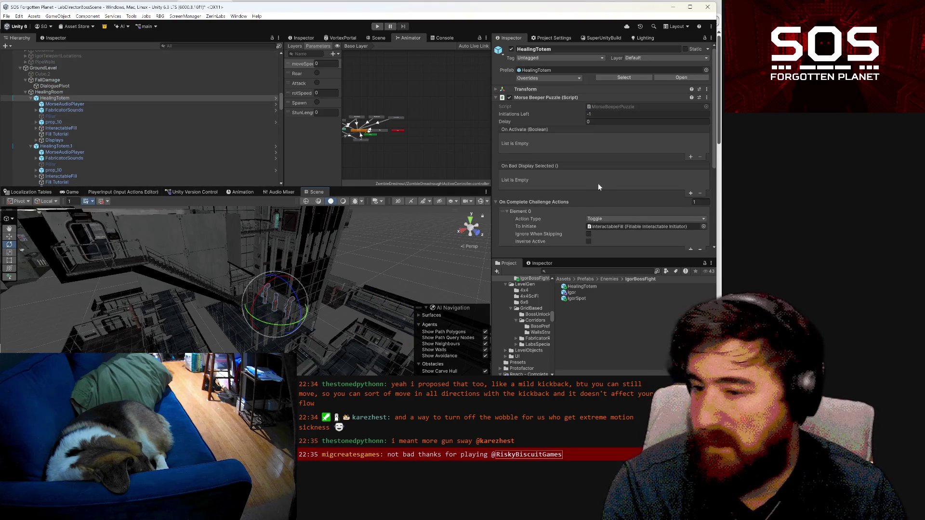
{"action": "scroll", "coordinate": [598, 187], "scroll_direction": "down", "scroll_amount": 3}
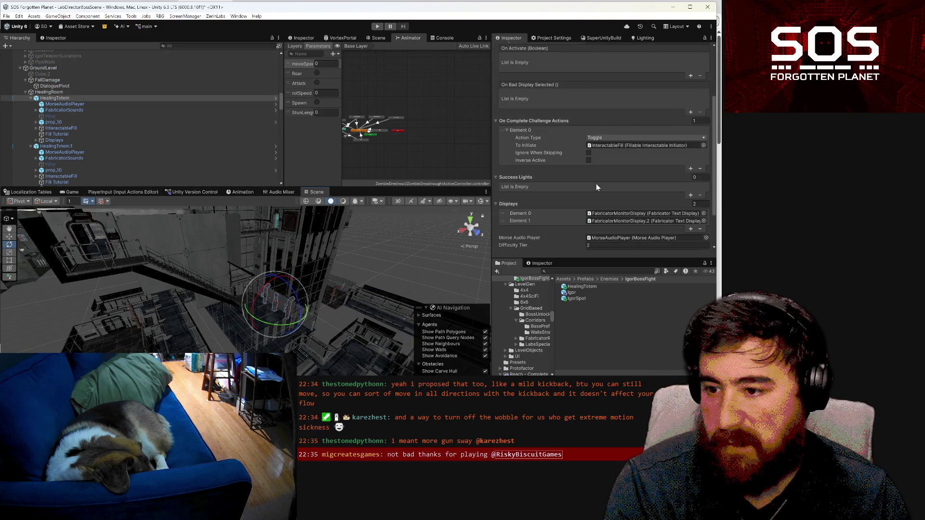
{"action": "left_click", "coordinate": [90, 129]}
{"action": "scroll", "coordinate": [554, 150], "scroll_direction": "down", "scroll_amount": 10}
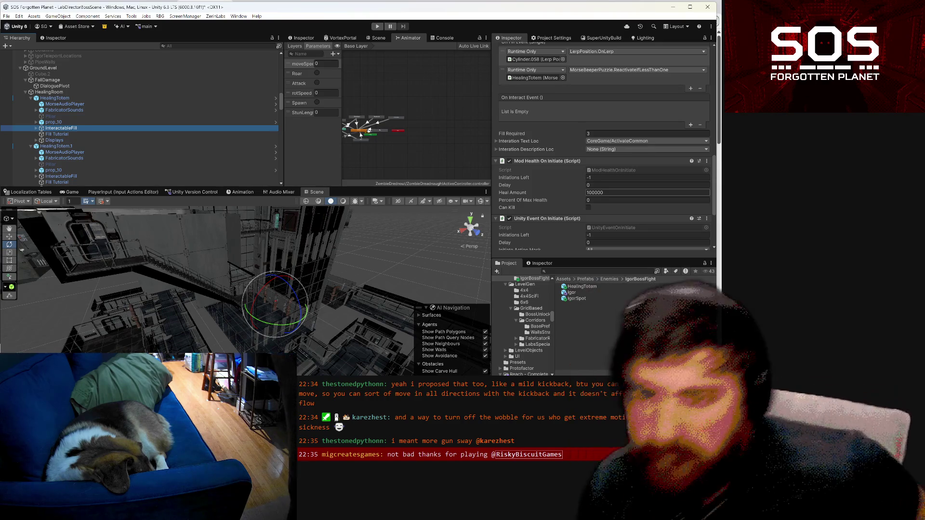
{"action": "left_click", "coordinate": [646, 192]}
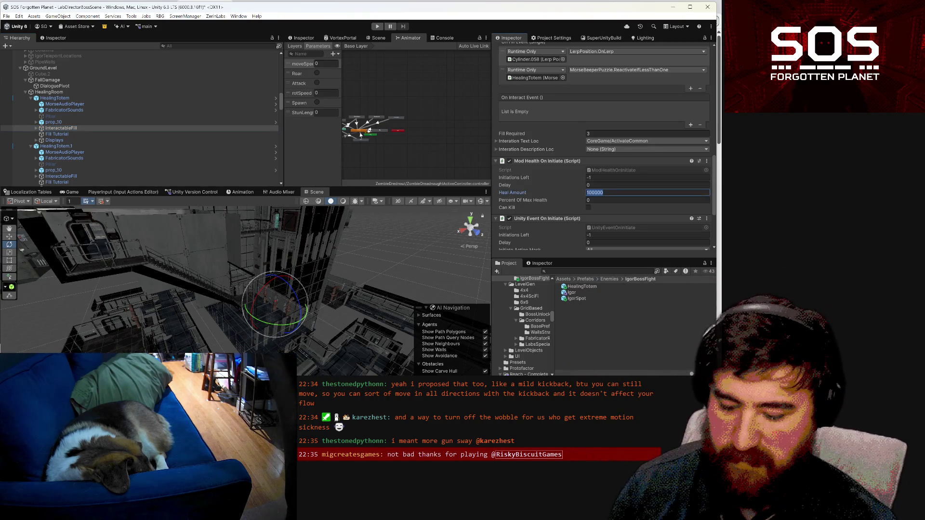
{"action": "type", "text": "0"}
{"action": "left_click", "coordinate": [608, 201]}
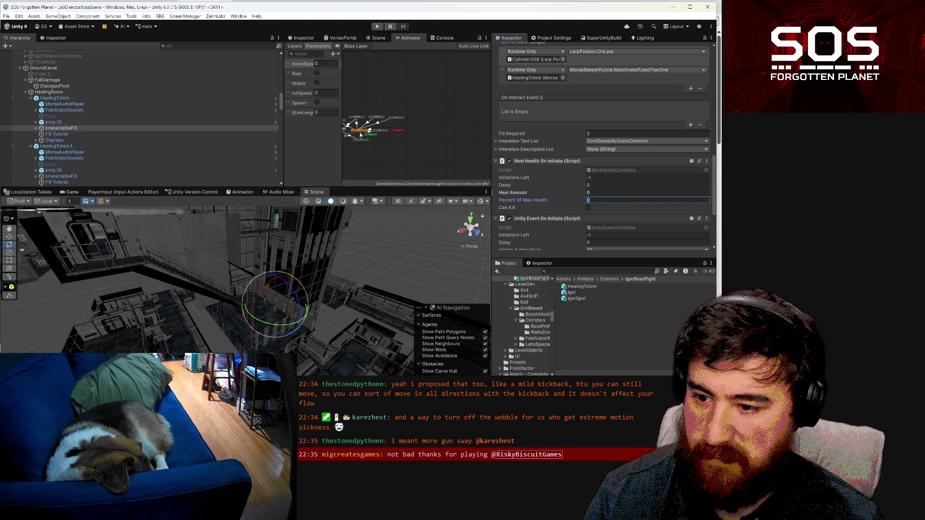
- Revert Percent Of Max Health to its prefab value of 1
{"action": "right_click", "coordinate": [534, 200]}
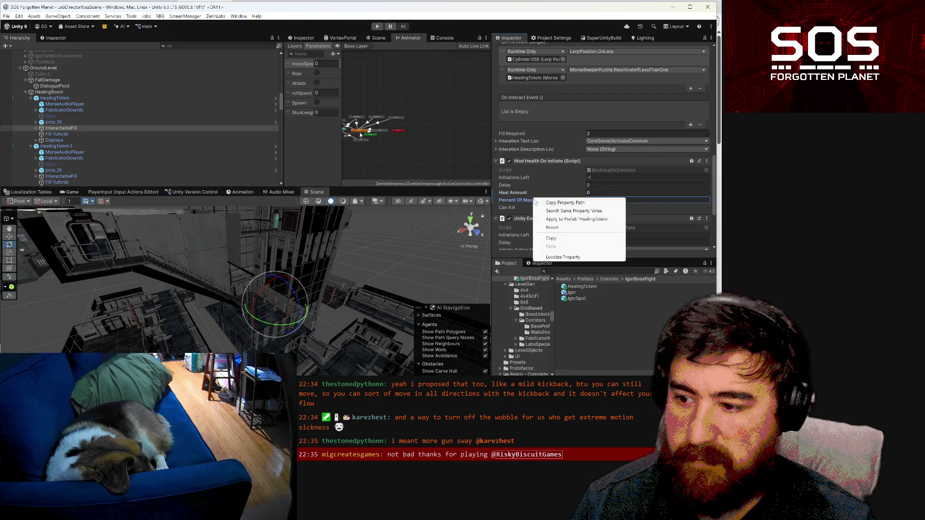
{"action": "left_click", "coordinate": [563, 227]}
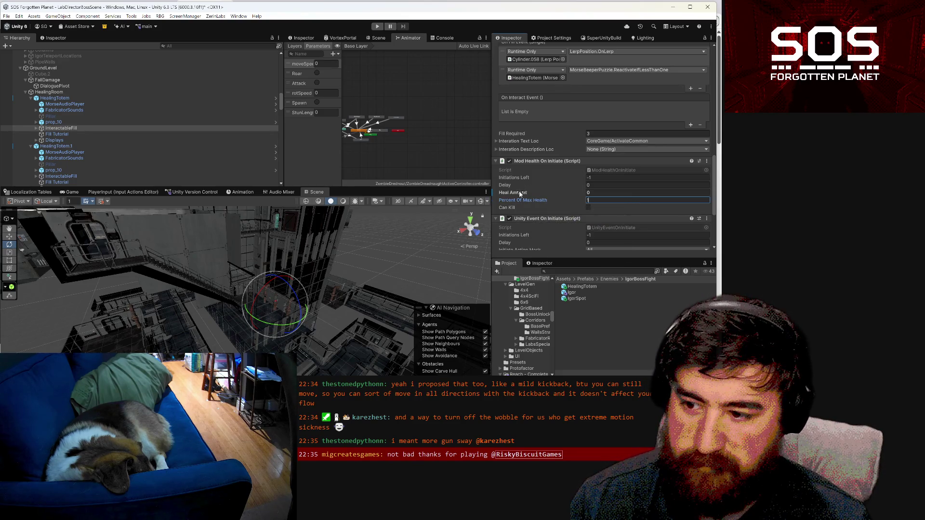
{"action": "right_click", "coordinate": [520, 193]}
{"action": "left_click", "coordinate": [523, 212]}
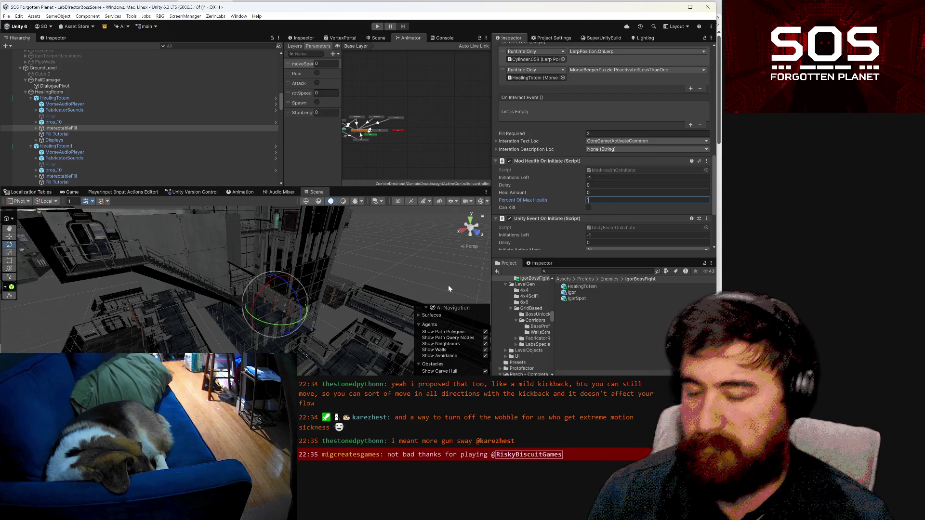
{"action": "mouse_move", "coordinate": [383, 309]}
{"action": "left_mouse_down"}
{"action": "mouse_move", "coordinate": [397, 339]}
{"action": "mouse_move", "coordinate": [332, 365]}
{"action": "mouse_move", "coordinate": [308, 342]}
{"action": "left_mouse_up"}
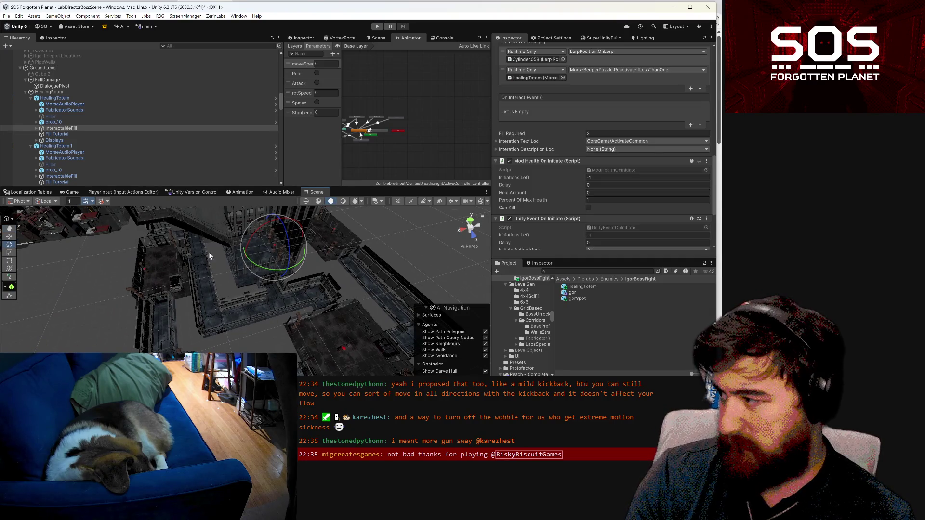
- Review HealingTotem's components, then scroll to GroundLevel's Room Persistent Objects showing the missing tracker
{"action": "left_click", "coordinate": [65, 97]}
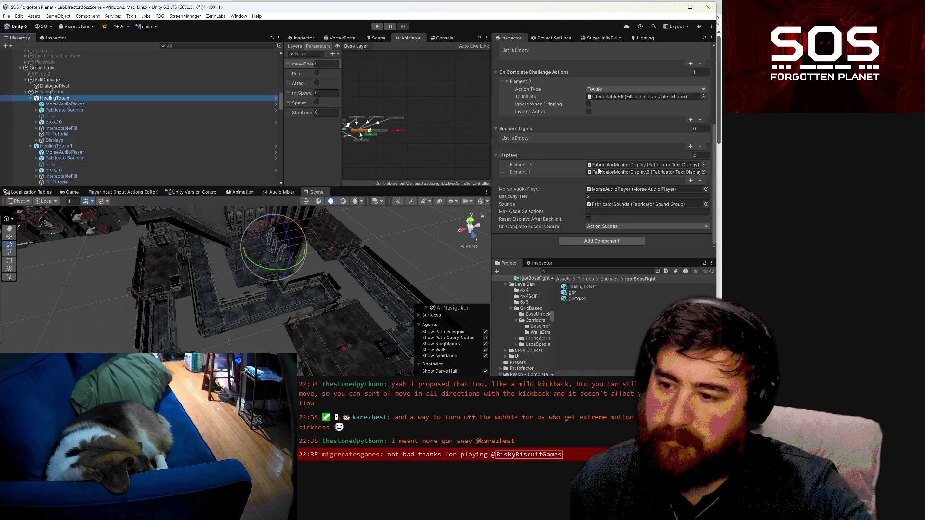
{"action": "scroll", "coordinate": [598, 170], "scroll_direction": "up", "scroll_amount": 6}
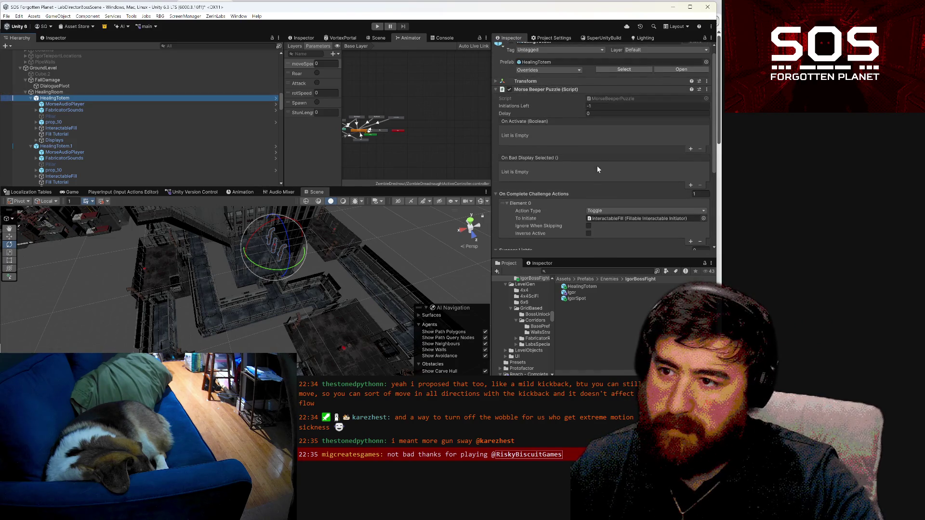
{"action": "scroll", "coordinate": [596, 168], "scroll_direction": "down", "scroll_amount": 6}
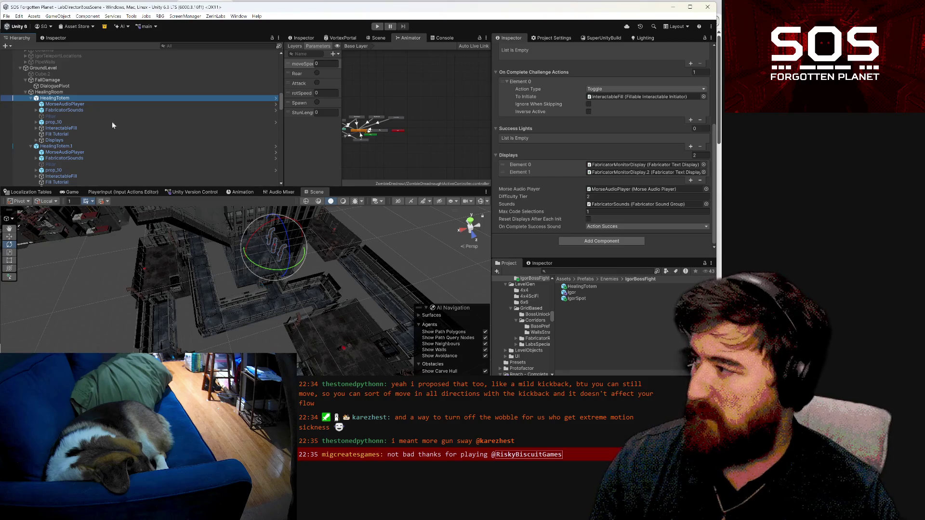
{"action": "scroll", "coordinate": [68, 82], "scroll_direction": "up", "scroll_amount": 3}
{"action": "left_click", "coordinate": [66, 114]}
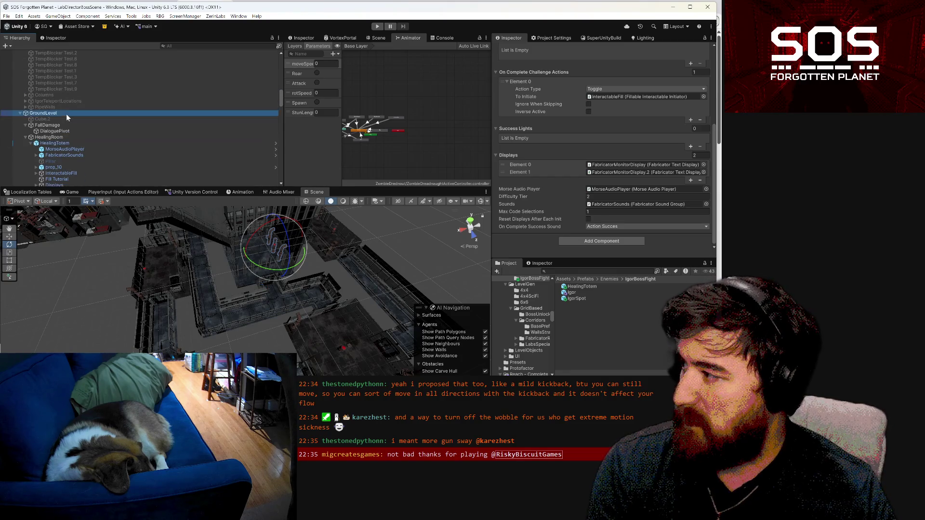
{"action": "scroll", "coordinate": [574, 203], "scroll_direction": "down", "scroll_amount": 4}
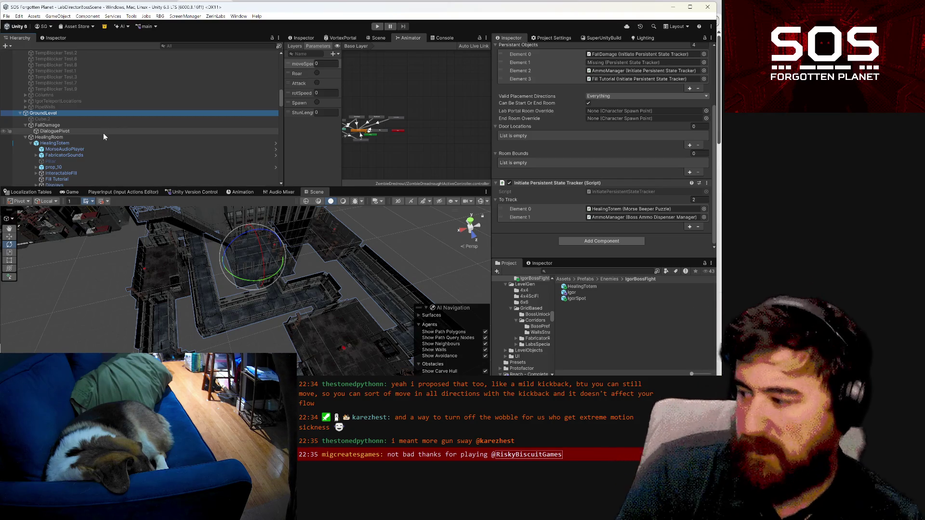
{"action": "scroll", "coordinate": [104, 133], "scroll_direction": "down", "scroll_amount": 4}
{"action": "scroll", "coordinate": [98, 138], "scroll_direction": "down", "scroll_amount": 5}
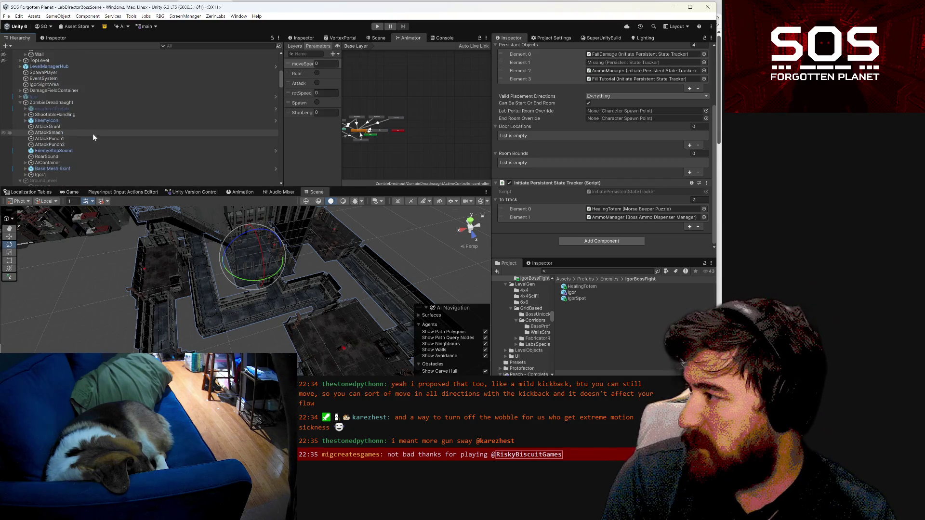
{"action": "scroll", "coordinate": [83, 121], "scroll_direction": "up", "scroll_amount": 4}
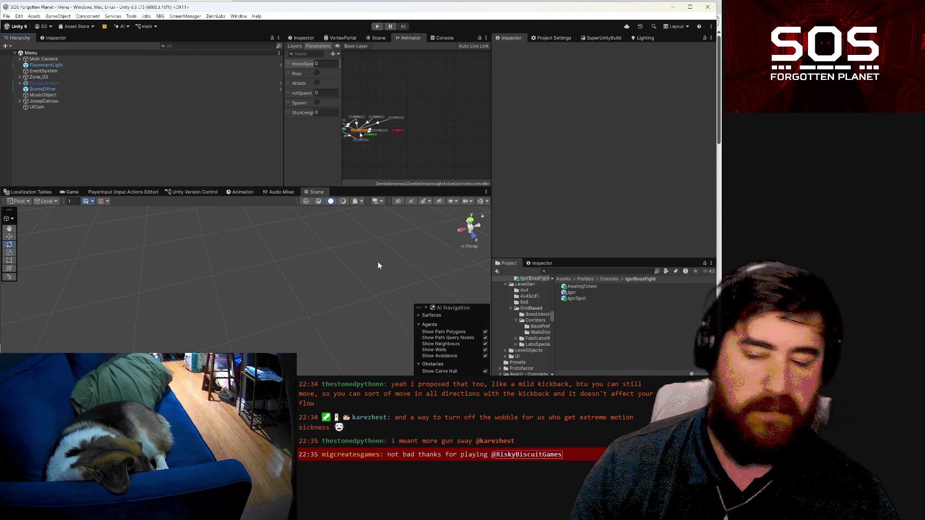
- Enter Play mode, dismiss the greeting, and load a saved game
{"action": "left_click", "coordinate": [378, 27]}
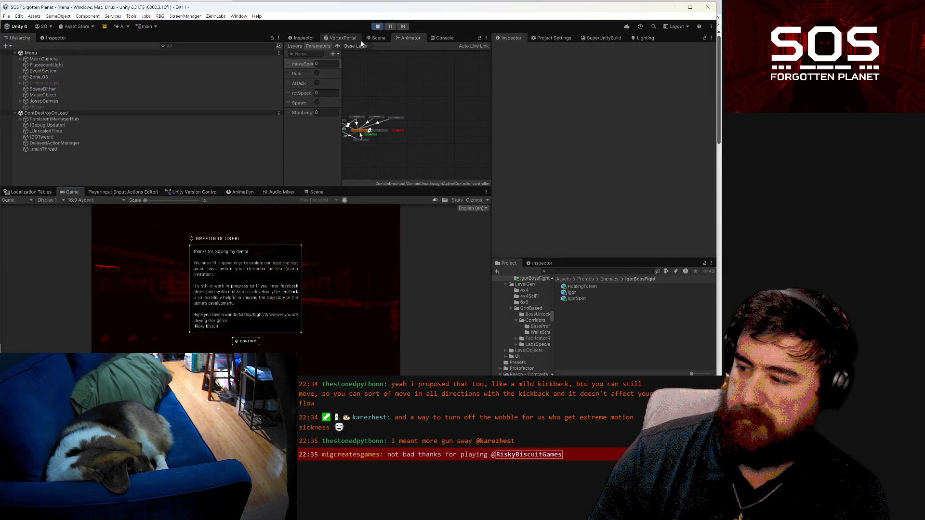
{"action": "left_click", "coordinate": [246, 341]}
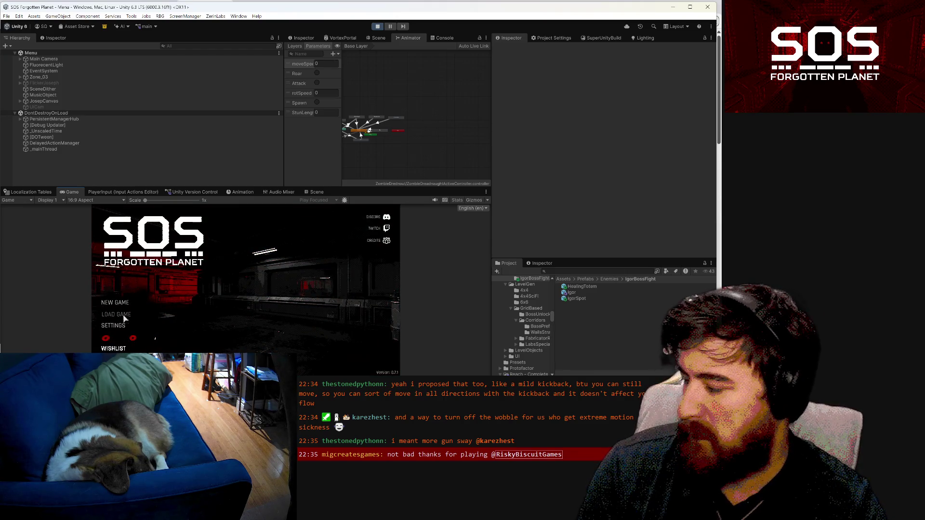
{"action": "left_click", "coordinate": [168, 315]}
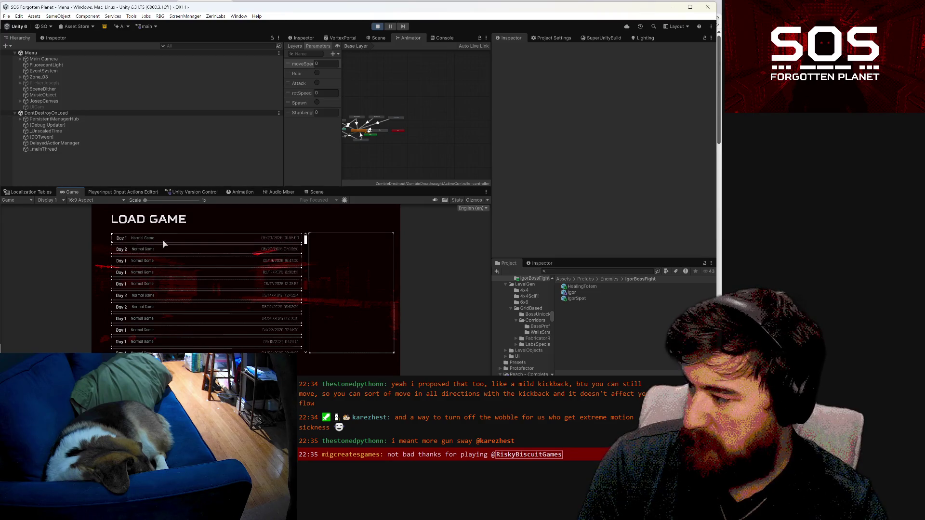
{"action": "left_click", "coordinate": [222, 289]}
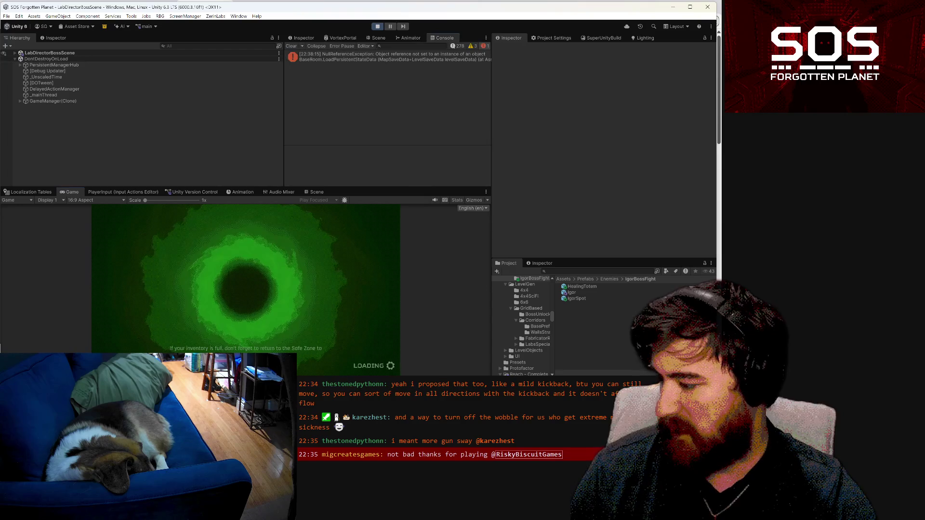
- Trace the NullReferenceException to LevelManagerHub and open its Room.cs:64 source line
{"action": "left_click", "coordinate": [407, 58]}
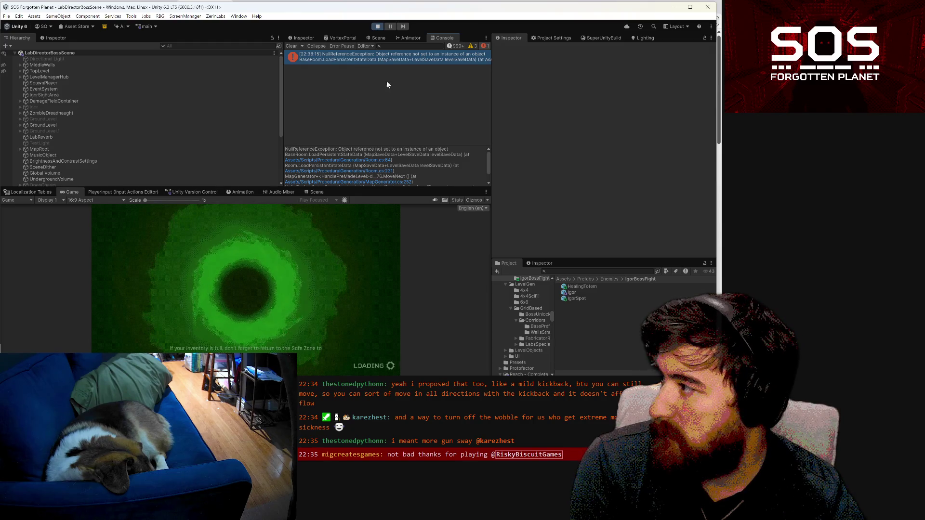
{"action": "left_click", "coordinate": [443, 59]}
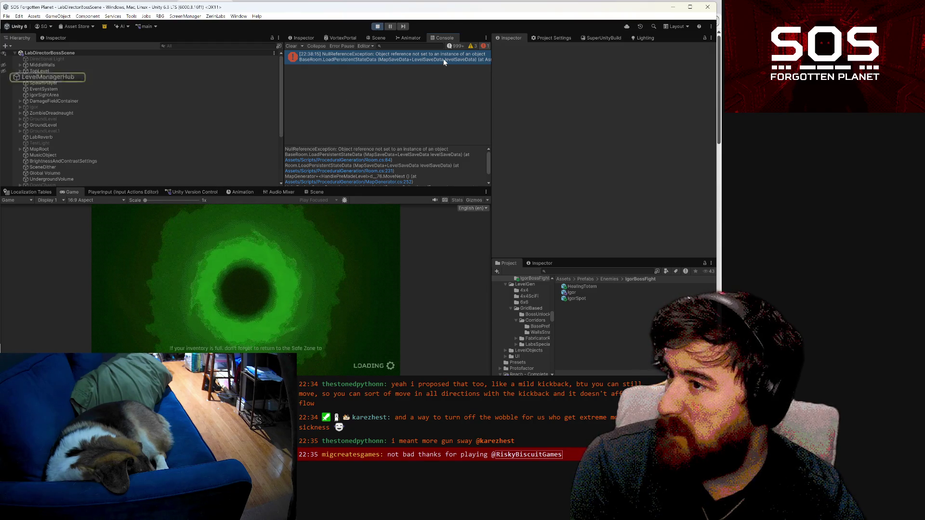
{"action": "left_click", "coordinate": [42, 78]}
{"action": "left_click", "coordinate": [20, 77]}
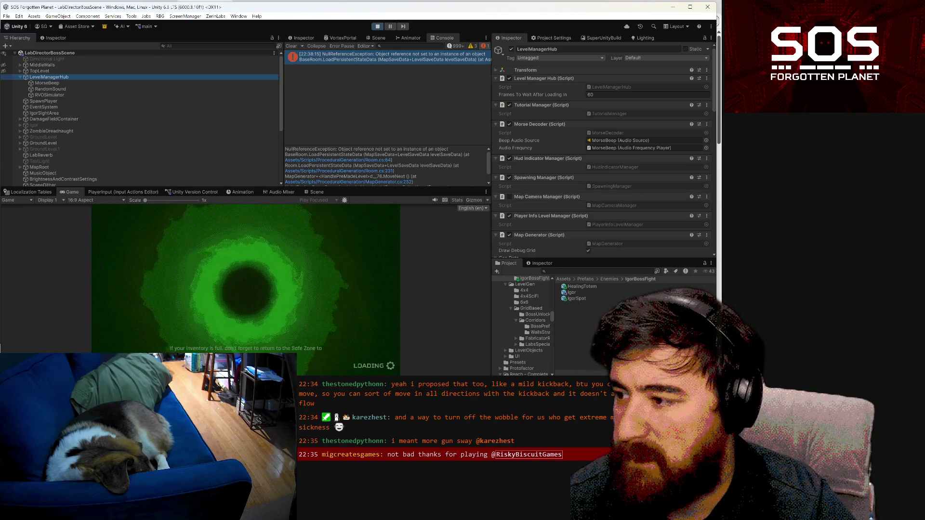
{"action": "left_click", "coordinate": [373, 162]}
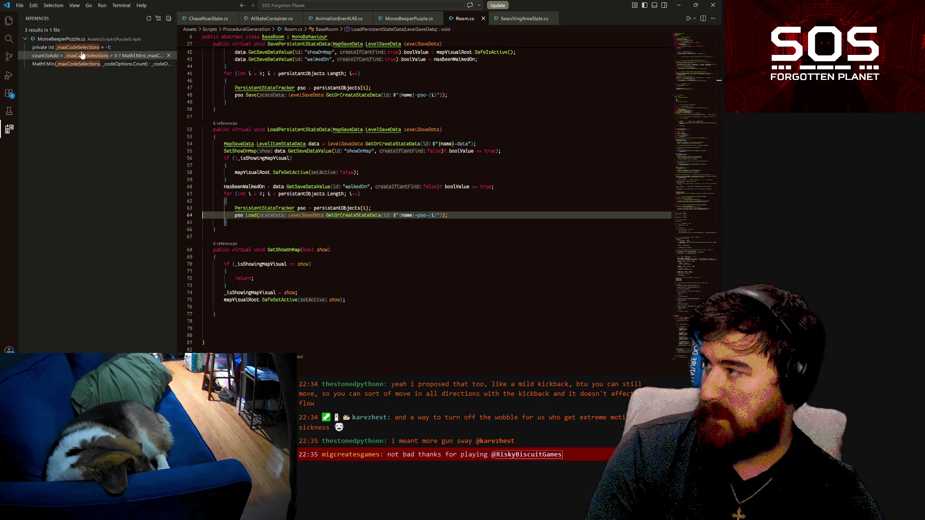
- Attach the Visual Studio Code debugger to Unity and return to the editor
{"action": "left_click", "coordinate": [8, 76]}
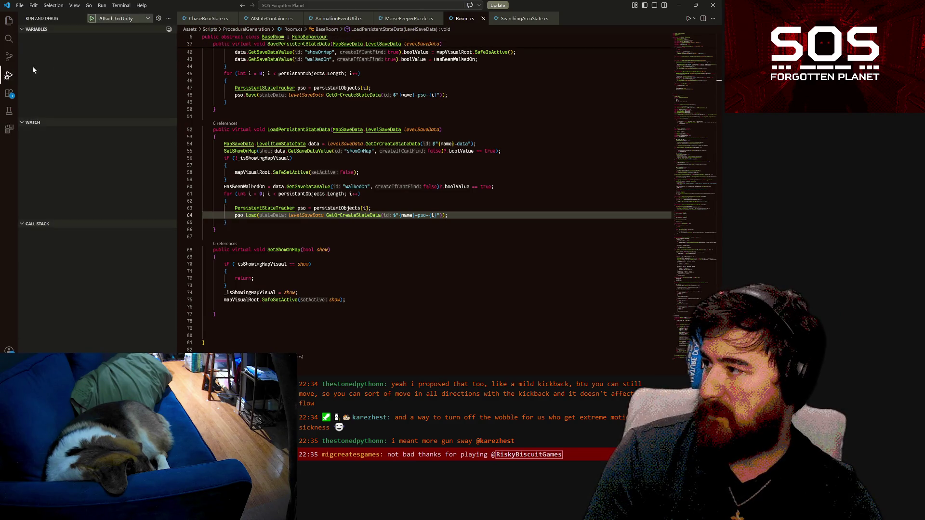
{"action": "left_click", "coordinate": [92, 19]}
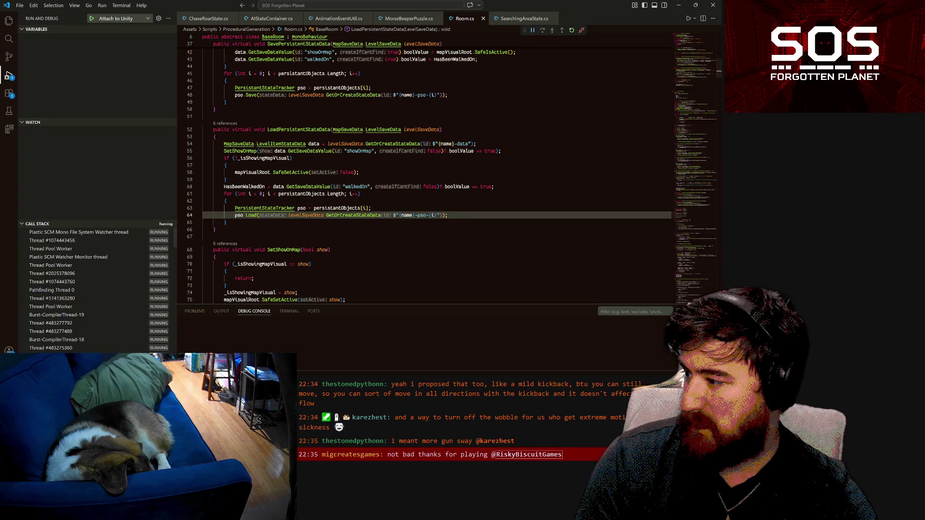
{"action": "key", "text": "alt+Tab"}
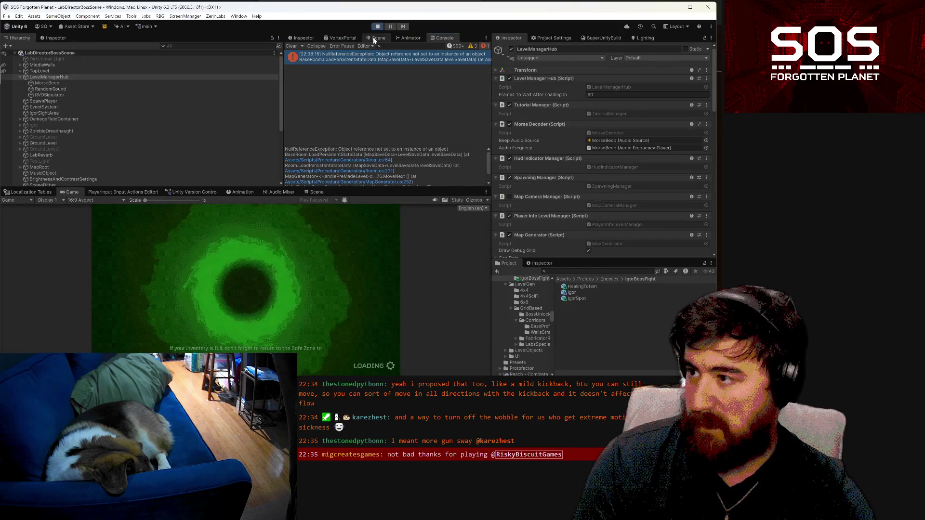
- Restart Play mode, dismiss the greeting, and load the Day 1 save slot
{"action": "left_click", "coordinate": [378, 27]}
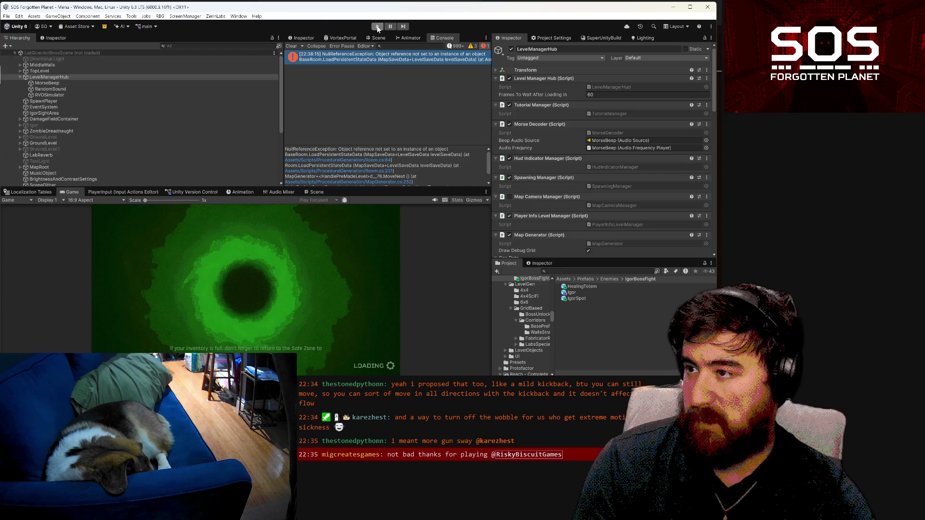
{"action": "left_click", "coordinate": [378, 27]}
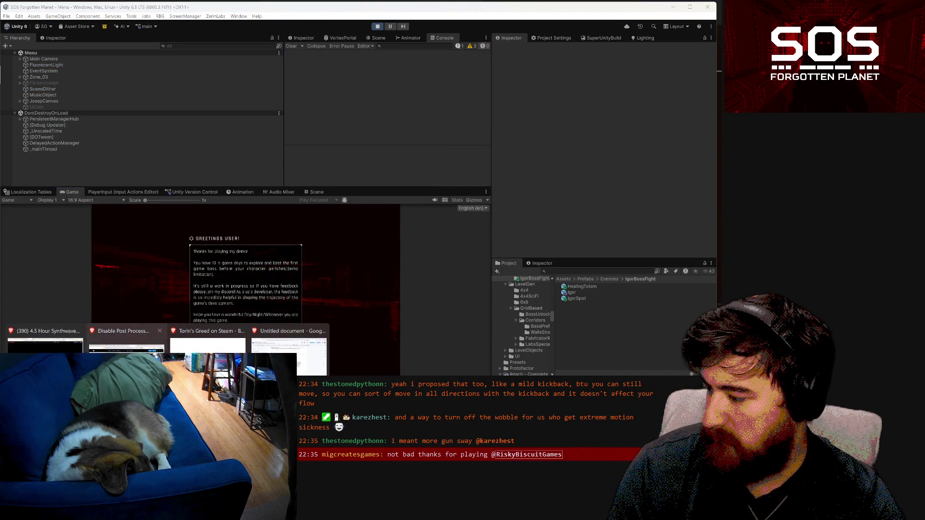
{"action": "left_click", "coordinate": [45, 345]}
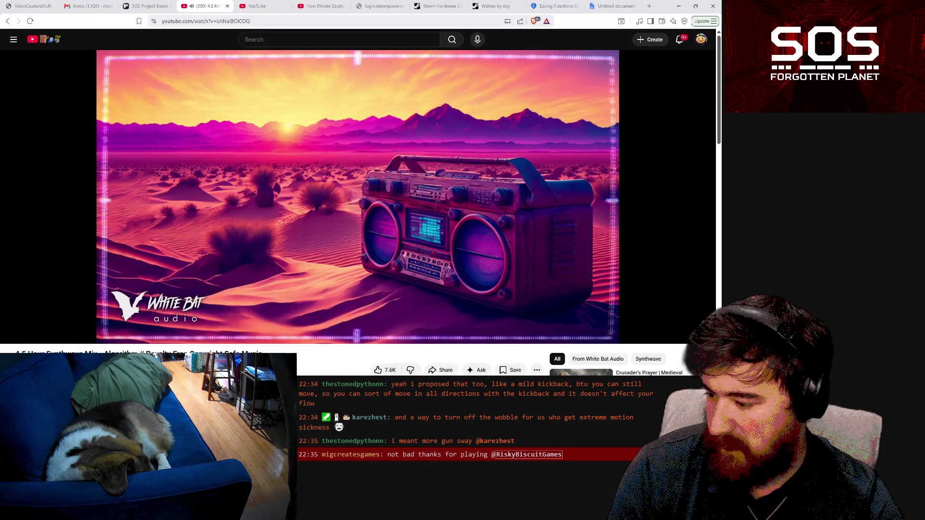
{"action": "key", "text": "alt+Tab"}
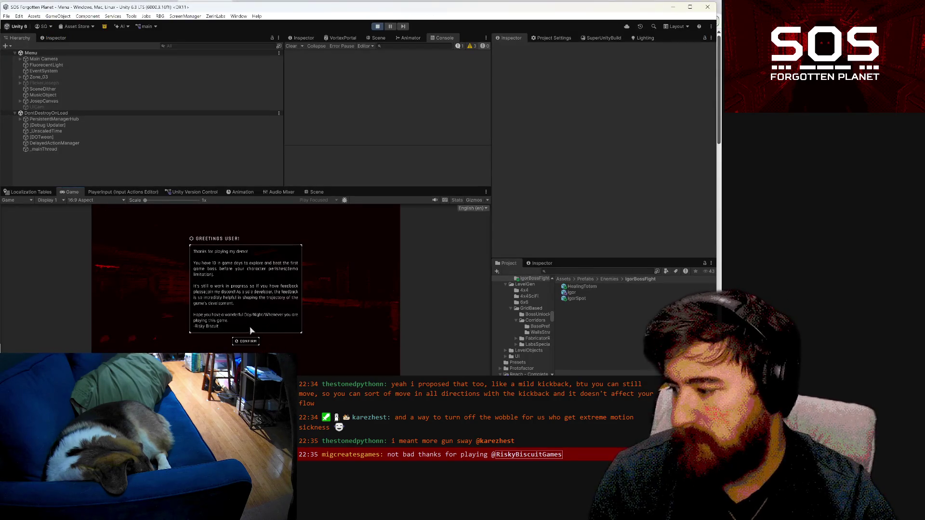
{"action": "left_click", "coordinate": [247, 342]}
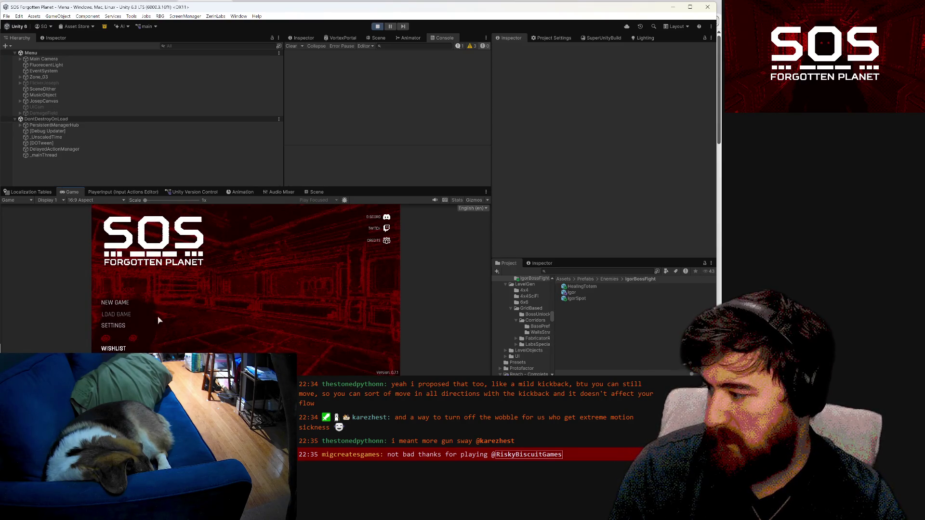
{"action": "left_click", "coordinate": [154, 320]}
{"action": "left_click", "coordinate": [188, 240]}
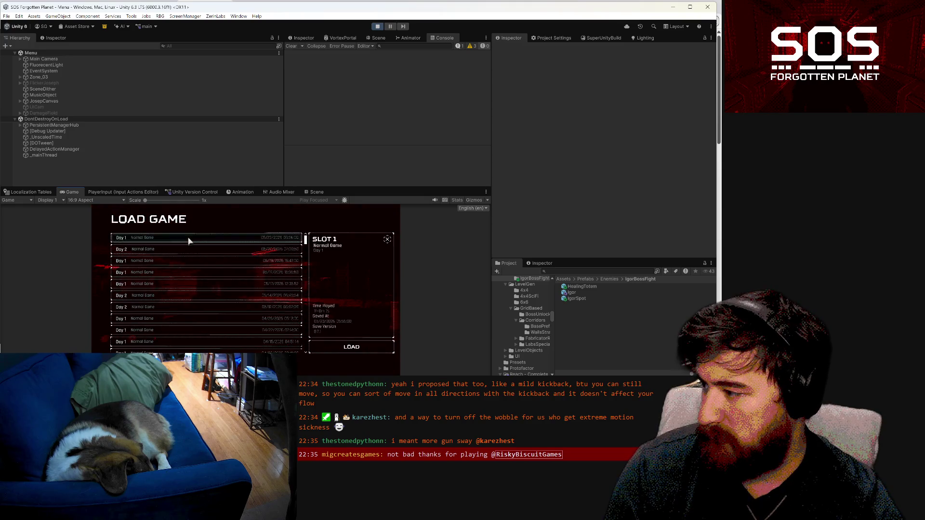
{"action": "left_click", "coordinate": [334, 345]}
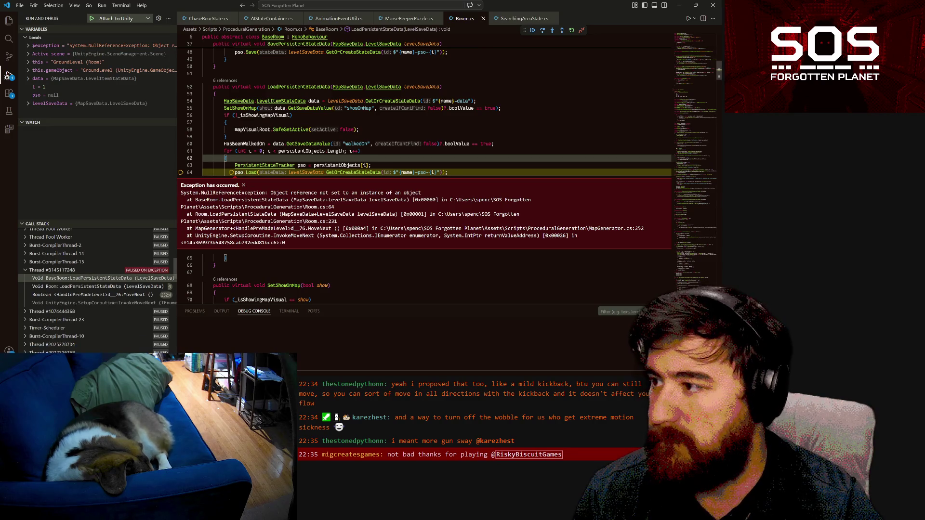
- Inspect the room 'name' value on line 54, resume execution with F5, and return to Unity
{"action": "mouse_move", "coordinate": [444, 101]}
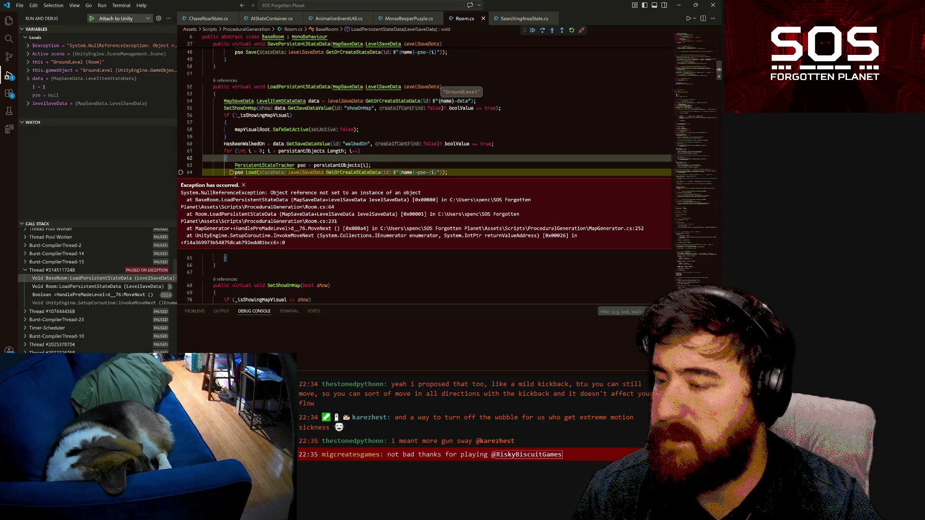
{"action": "left_click", "coordinate": [446, 100]}
{"action": "left_click", "coordinate": [292, 116]}
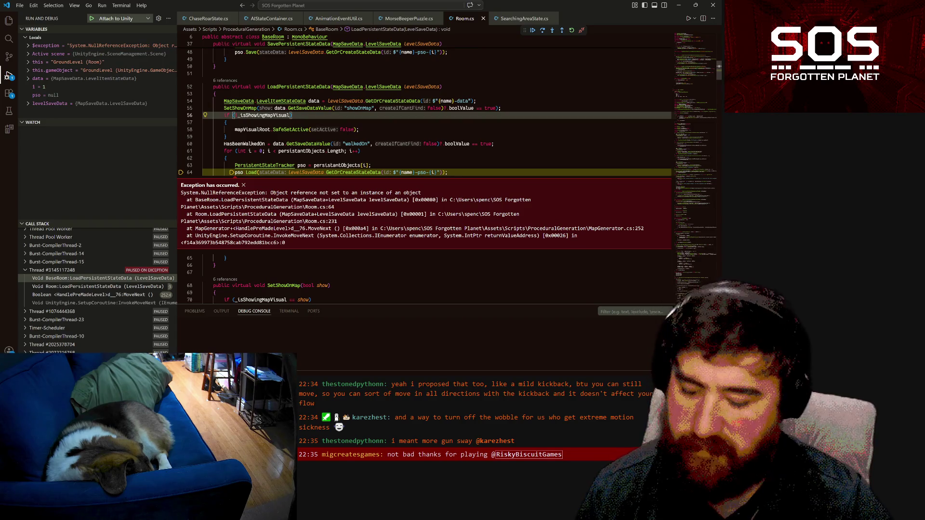
{"action": "key", "text": "F5"}
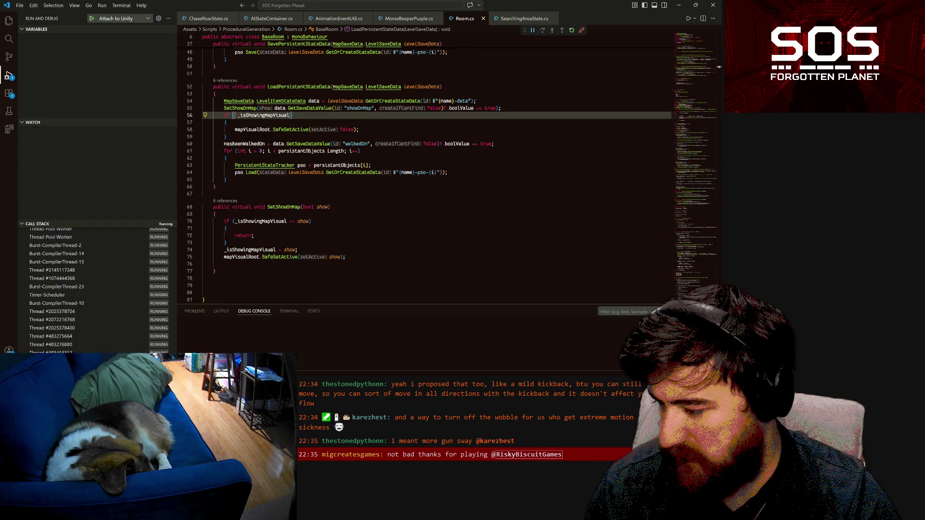
{"action": "key", "text": "alt+Tab"}
{"action": "left_click", "coordinate": [186, 47]}
- Filter the Hierarchy by 'ground', check the active GroundLevel's Persistent Objects, then stop Play mode
{"action": "type", "text": "gro"}
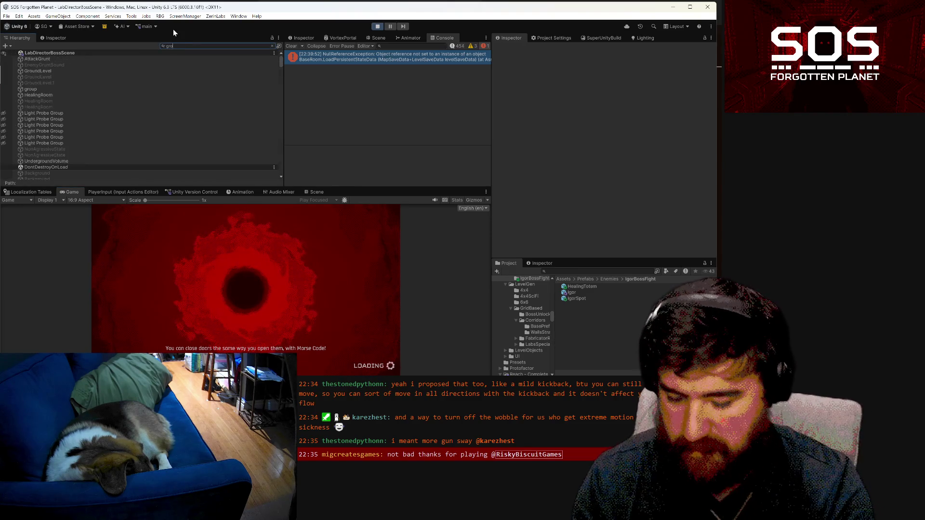
{"action": "type", "text": "und"}
{"action": "left_click", "coordinate": [57, 68]}
{"action": "left_click", "coordinate": [59, 59]}
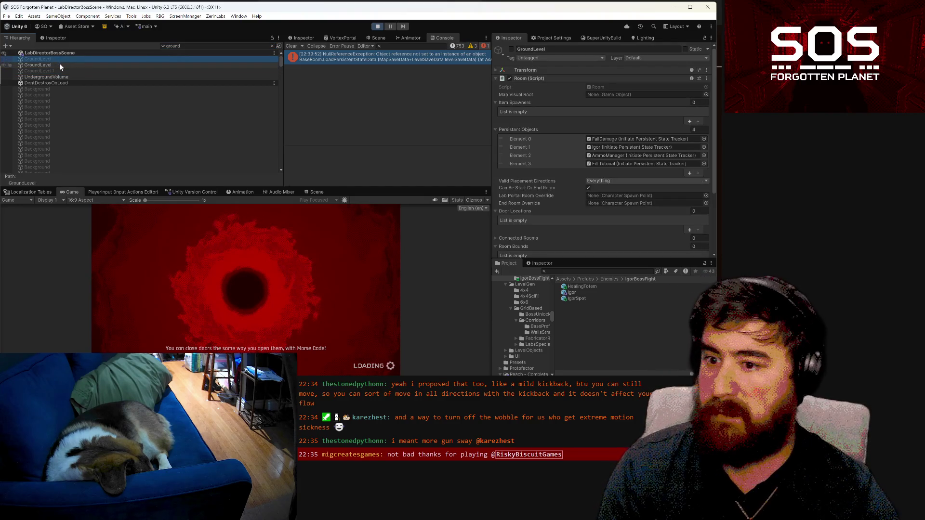
{"action": "left_click", "coordinate": [59, 64]}
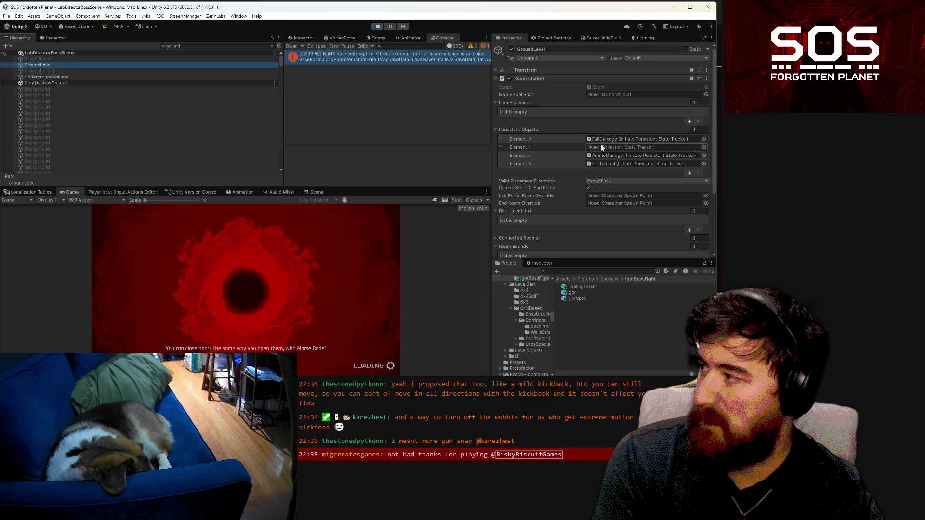
{"action": "left_click", "coordinate": [378, 27]}
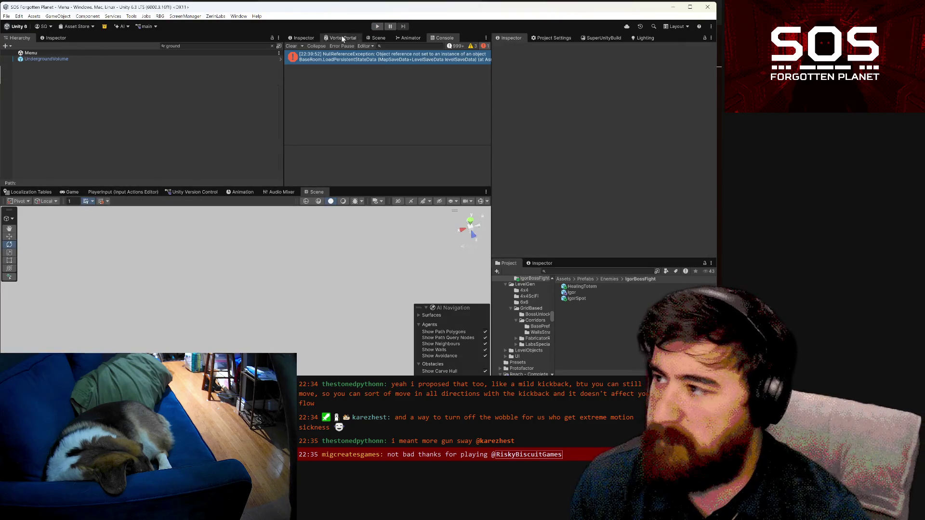
- Select GroundLevel, clear the Hierarchy filter and try ZombieDreadnaught in Persistent Objects Element 1
{"action": "left_click", "coordinate": [66, 192]}
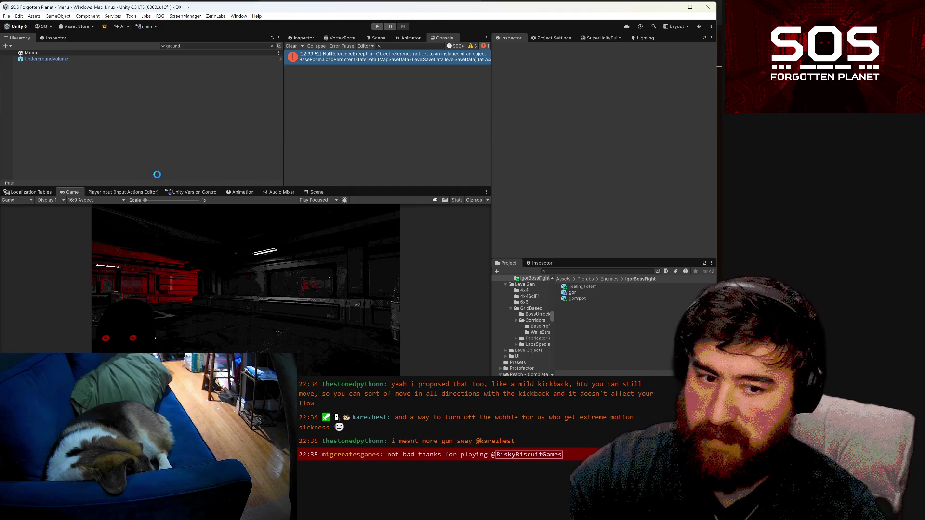
{"action": "left_click", "coordinate": [48, 66]}
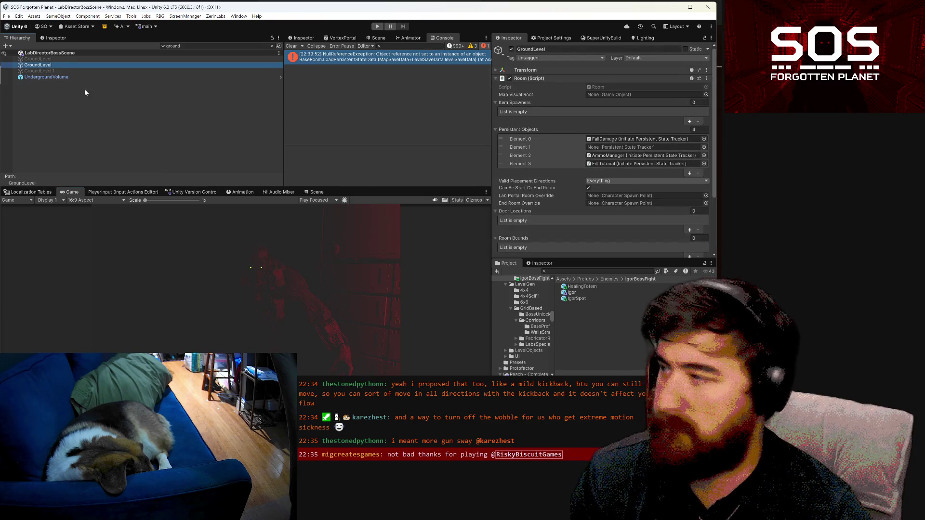
{"action": "left_click", "coordinate": [272, 46]}
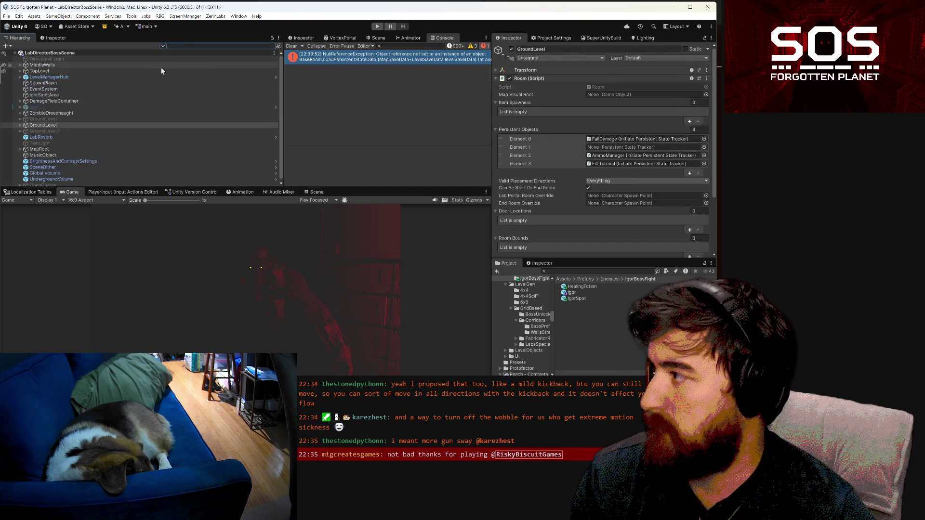
{"action": "left_click", "coordinate": [38, 114]}
{"action": "mouse_move", "coordinate": [37, 111]}
{"action": "left_mouse_down"}
{"action": "mouse_move", "coordinate": [626, 155]}
{"action": "mouse_move", "coordinate": [650, 144]}
{"action": "mouse_move", "coordinate": [621, 150]}
{"action": "left_mouse_up"}
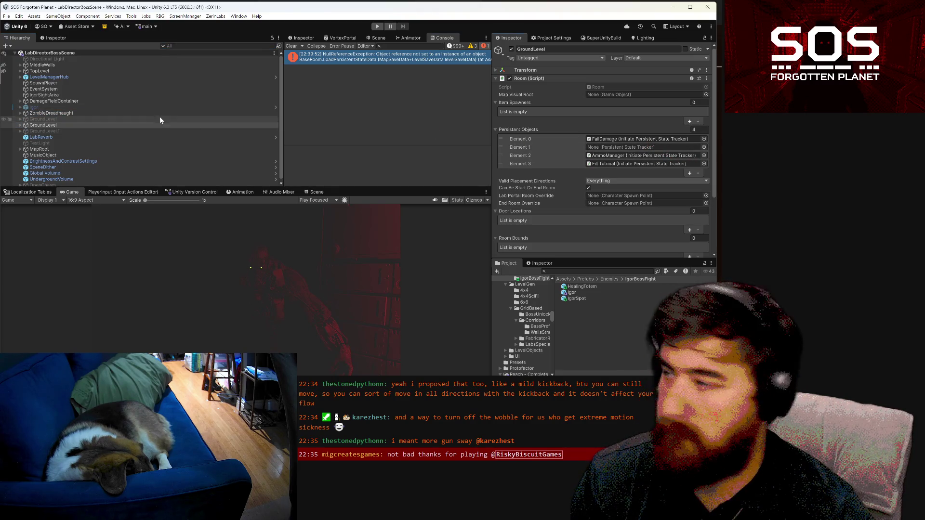
- Assign ZombieDreadnaught's Igor child to Element 1, then open the Menu scene
{"action": "left_click", "coordinate": [20, 113]}
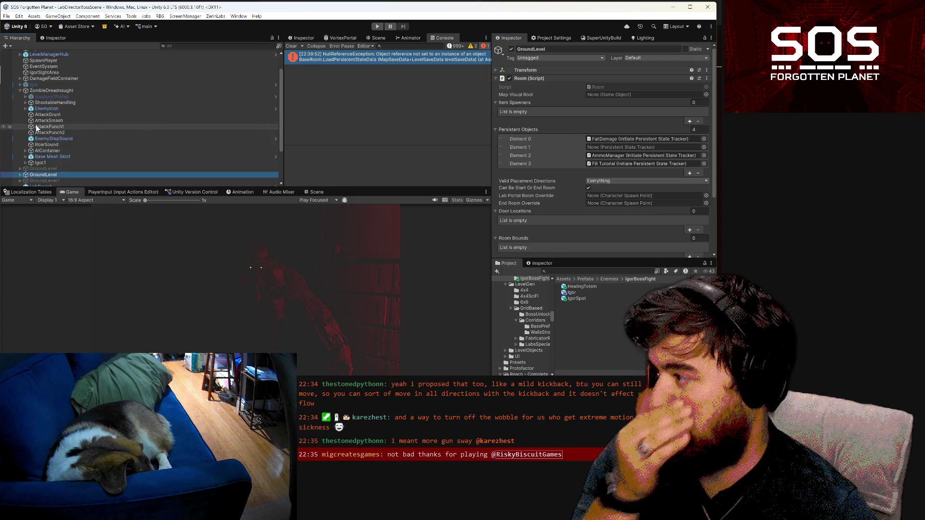
{"action": "mouse_move", "coordinate": [38, 163]}
{"action": "left_mouse_down"}
{"action": "mouse_move", "coordinate": [329, 179]}
{"action": "mouse_move", "coordinate": [602, 162]}
{"action": "mouse_move", "coordinate": [611, 145]}
{"action": "left_mouse_up"}
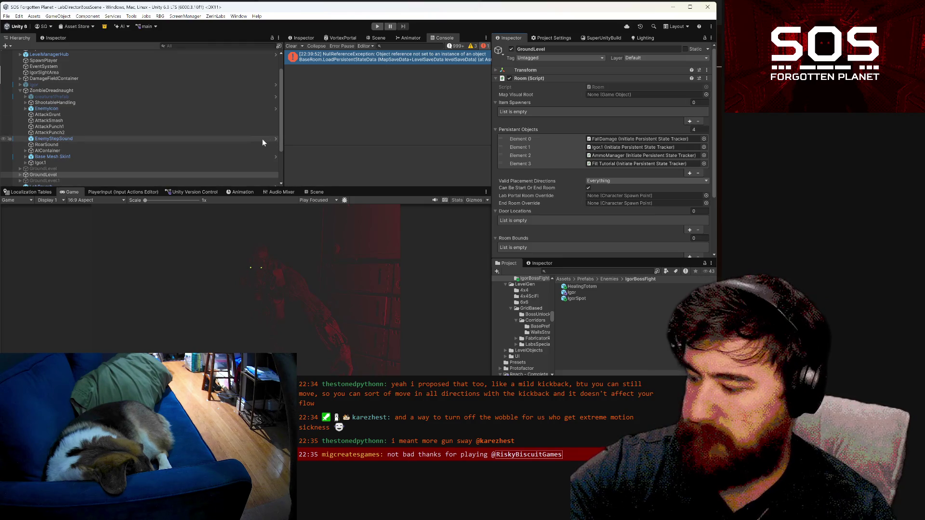
{"action": "key", "text": "ctrl+p"}
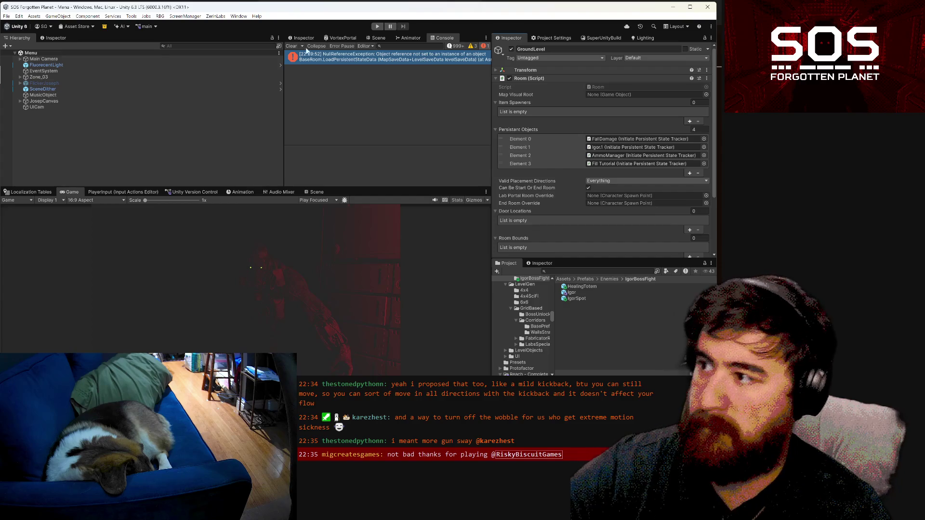
- Play from the Menu scene, dismiss the greeting and load the first save into LabDirectorBossScene
{"action": "key", "text": "ctrl+p"}
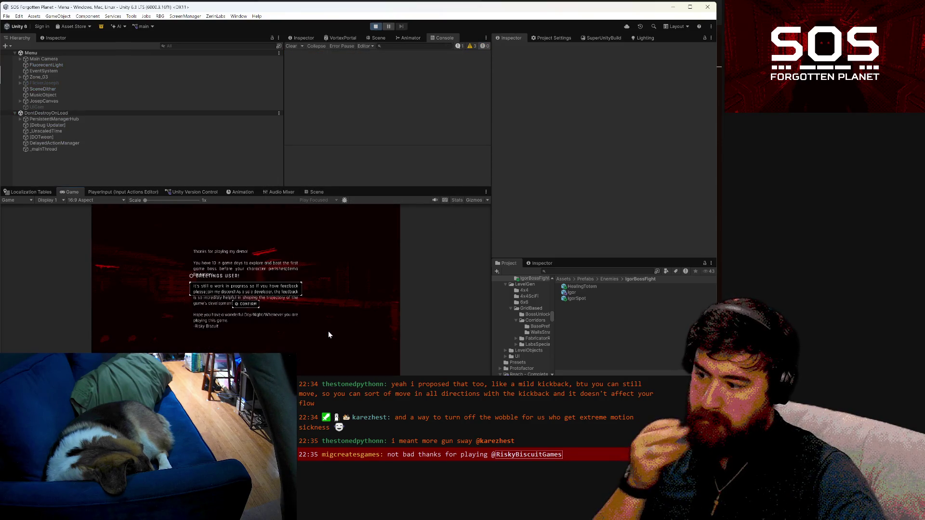
{"action": "left_click", "coordinate": [251, 344]}
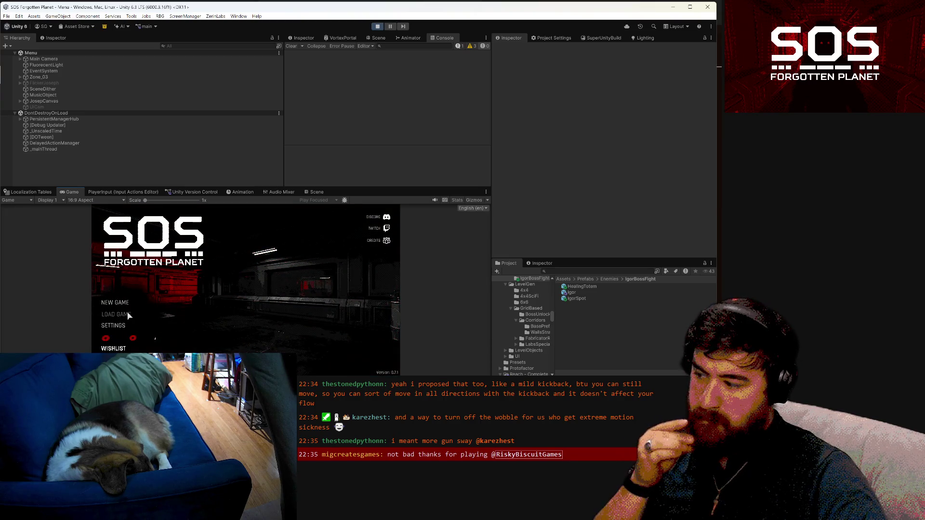
{"action": "left_click", "coordinate": [128, 316]}
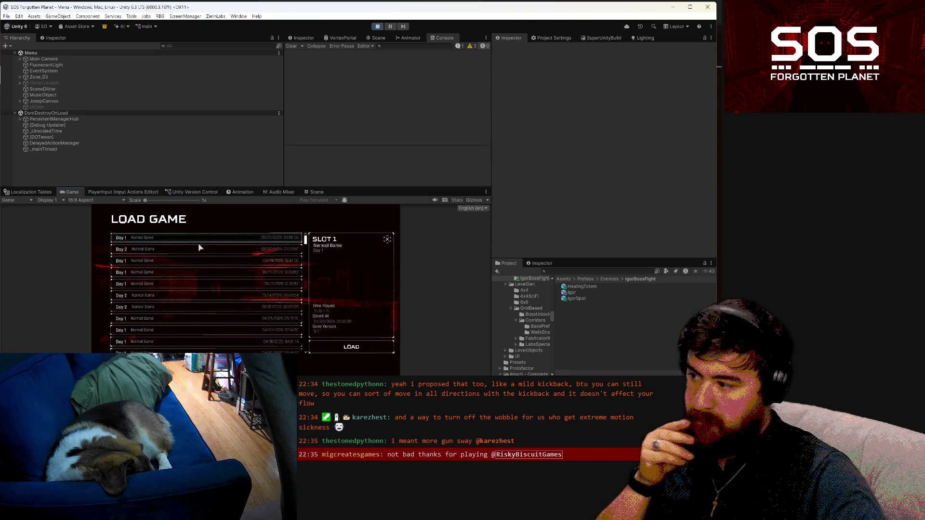
{"action": "left_click", "coordinate": [351, 347]}
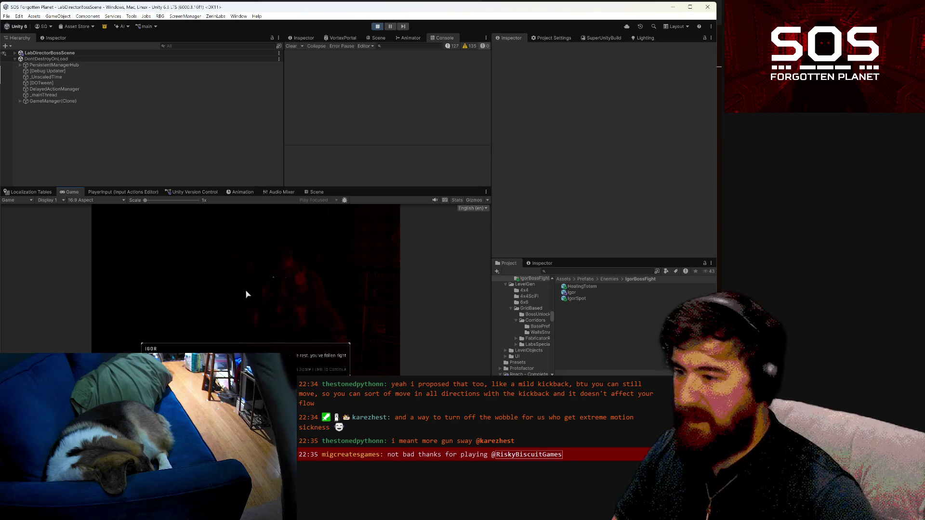
- Enlarge the Game view and advance the Igor and Clara intro lines until the valve objective appears
{"action": "left_click_drag", "start_coordinate": [430, 188], "coordinate": [424, 111]}
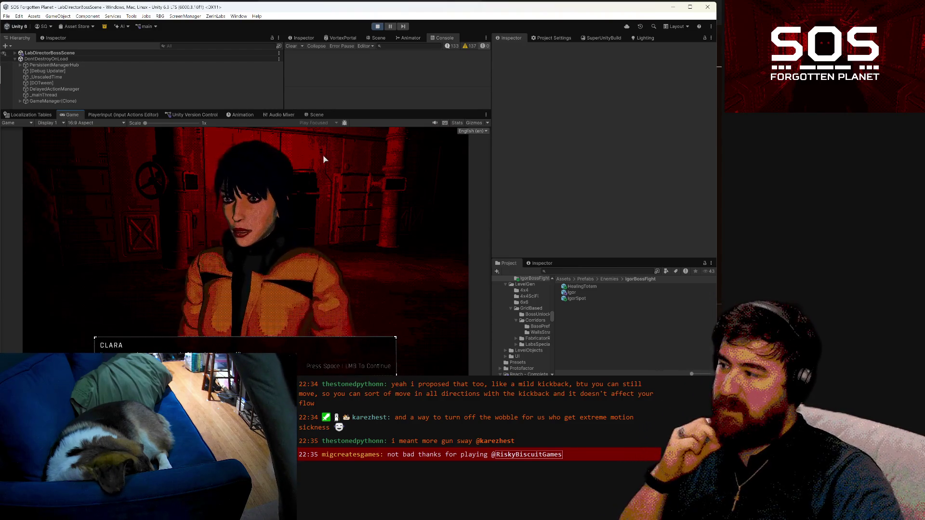
{"action": "left_click", "coordinate": [324, 158]}
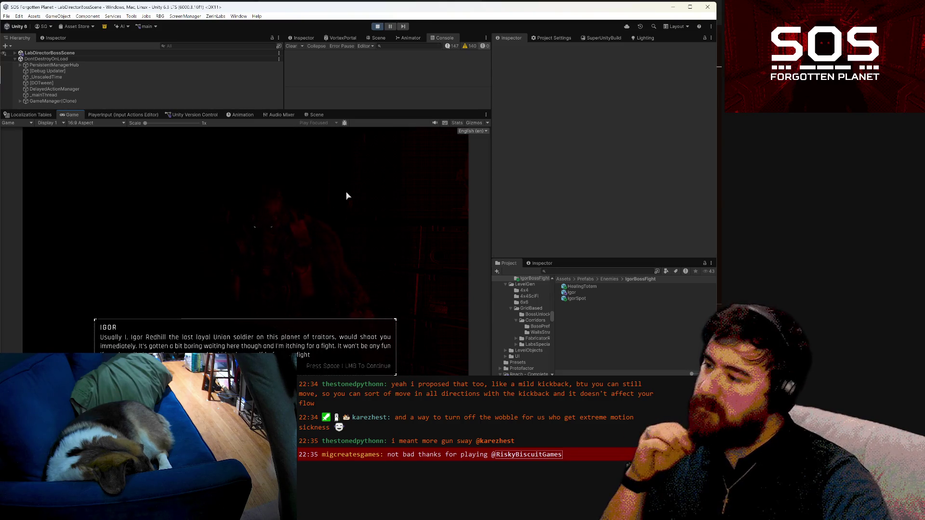
{"action": "key", "text": "space"}
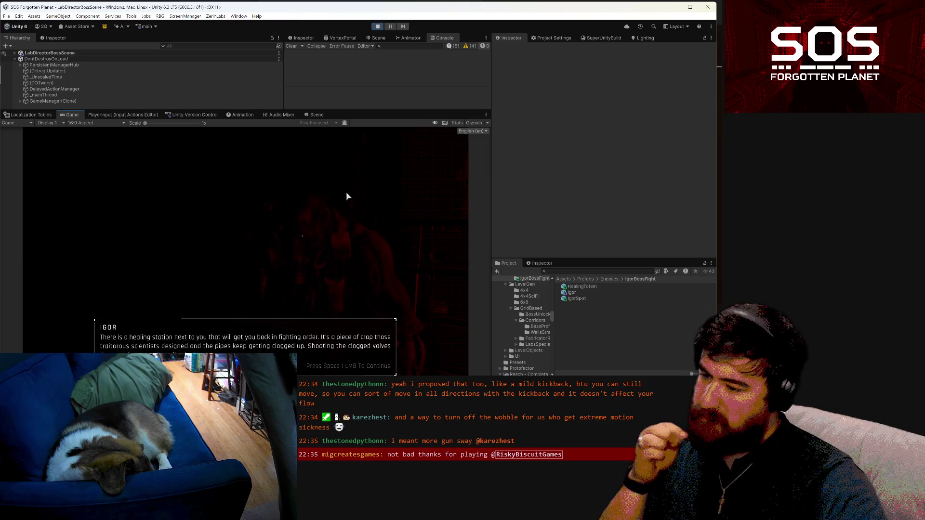
{"action": "key", "text": "space"}
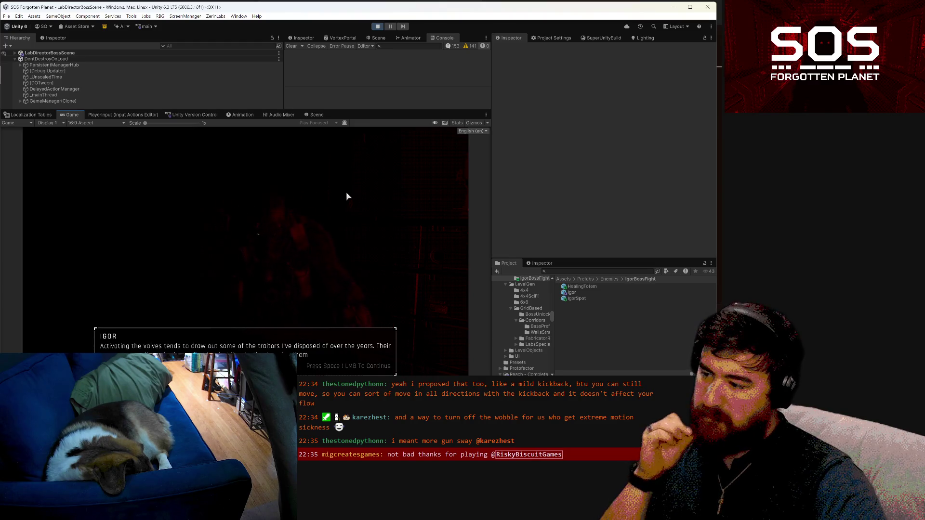
{"action": "key", "text": "space"}
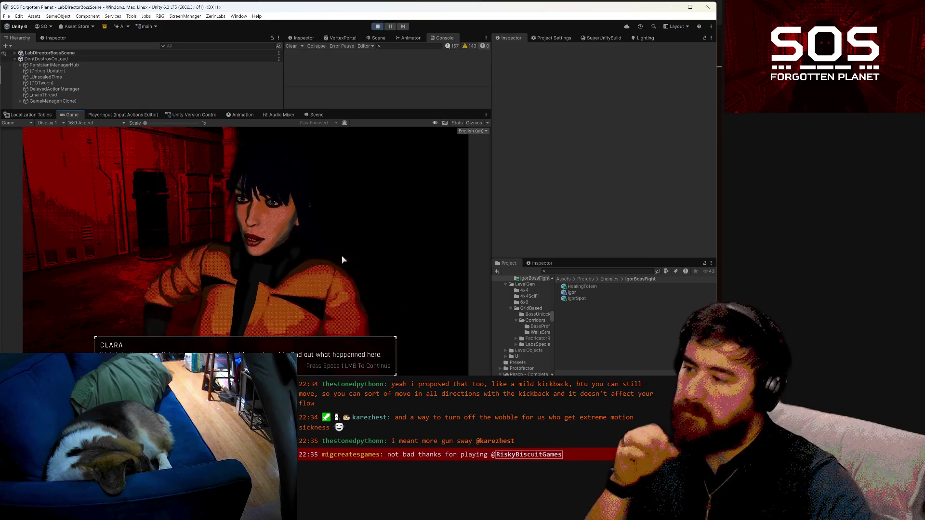
{"action": "key", "text": "space"}
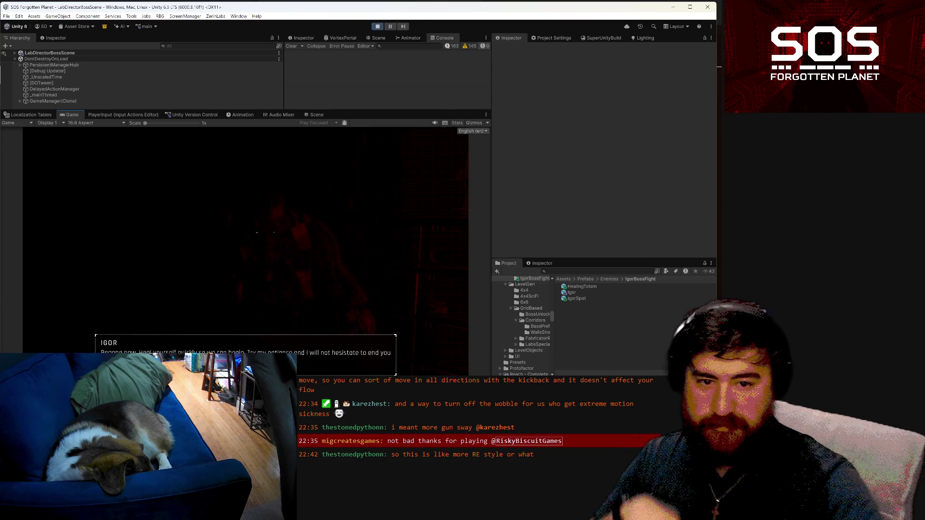
{"action": "key", "text": "space"}
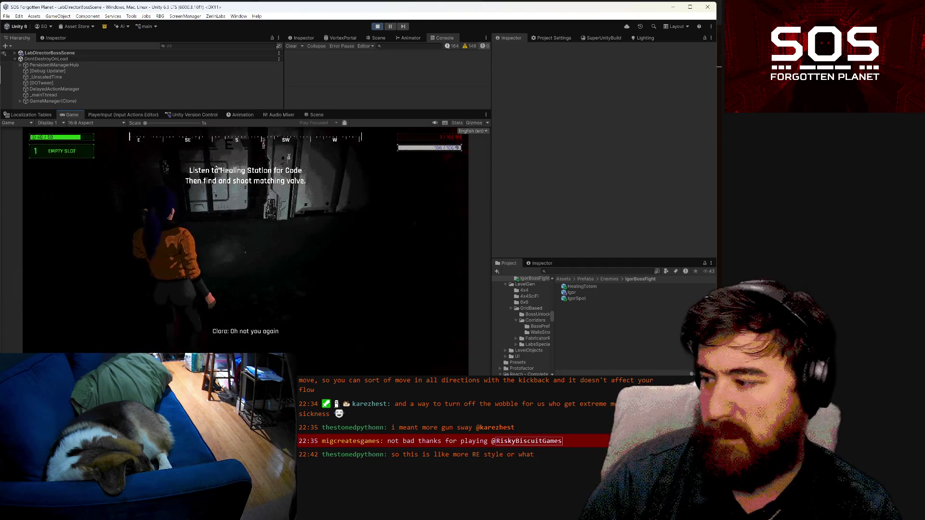
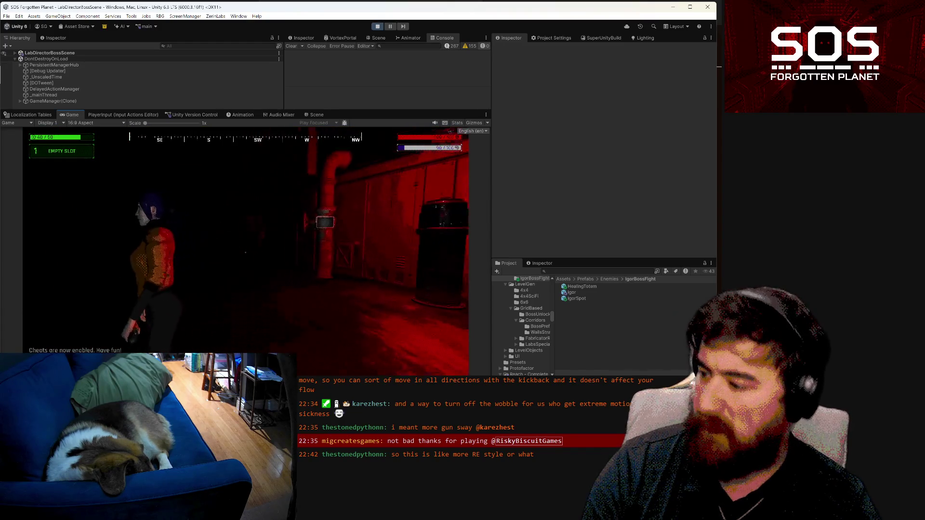
- Bring up the boss-scene pause menu with Escape, then exit Play mode
{"action": "key", "text": "Escape"}
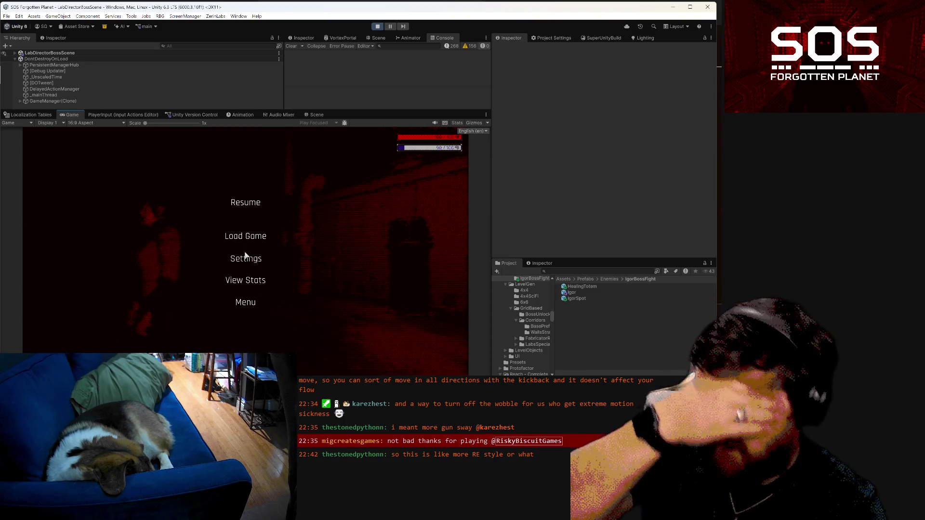
{"action": "left_click", "coordinate": [378, 27]}
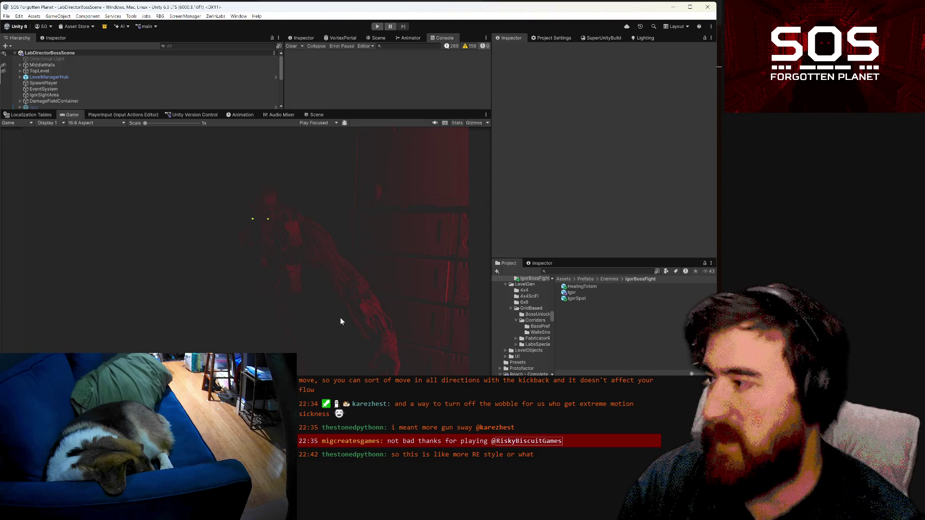
- Enlarge the Hierarchy, show the Scene view and inspect HealingTotem.1 and another healing totem
{"action": "left_click_drag", "start_coordinate": [405, 111], "coordinate": [399, 186]}
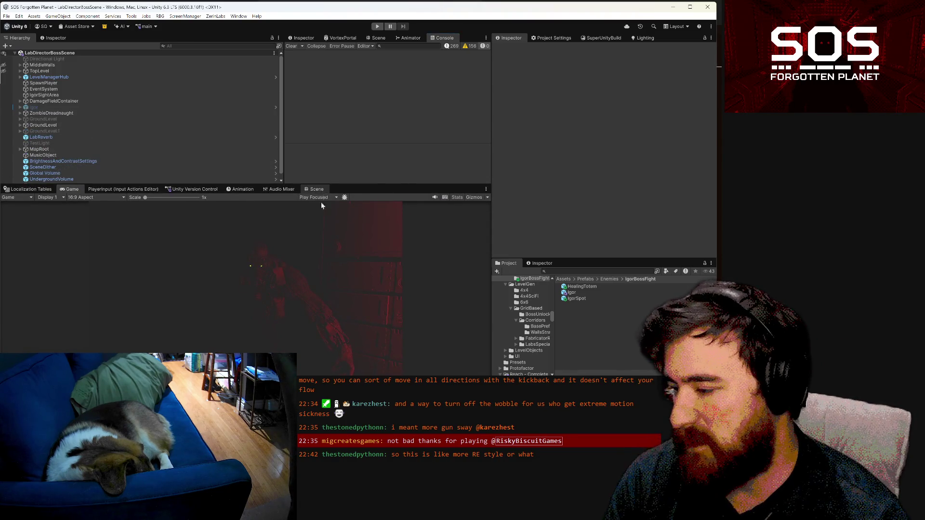
{"action": "left_click", "coordinate": [317, 188]}
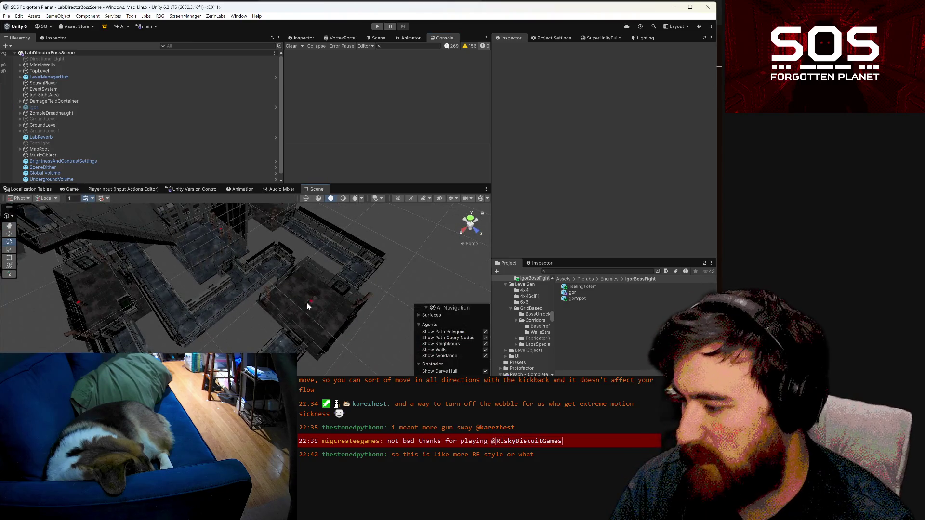
{"action": "left_click", "coordinate": [311, 305]}
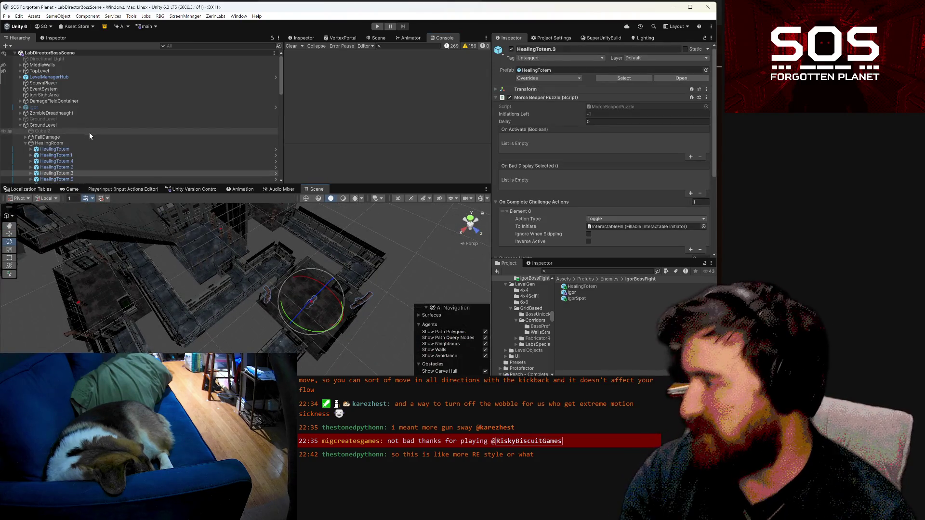
{"action": "left_click", "coordinate": [76, 155]}
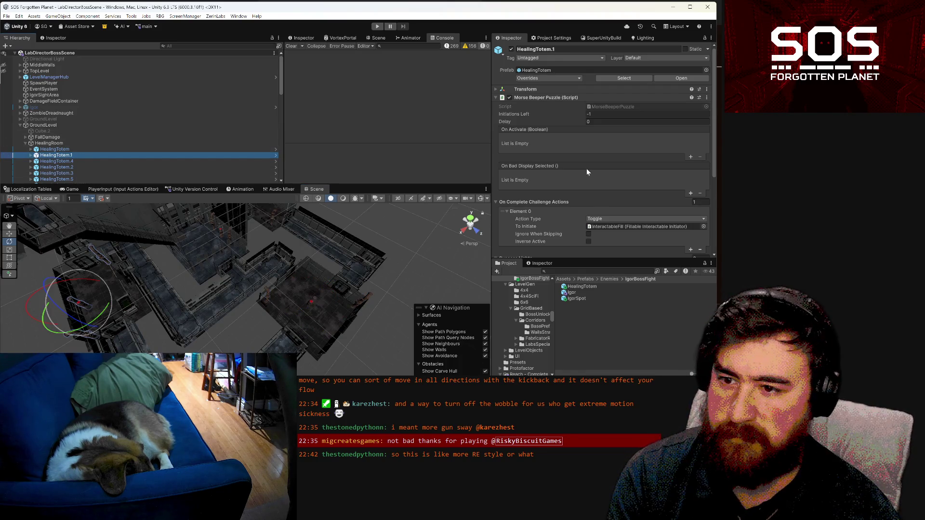
{"action": "scroll", "coordinate": [586, 168], "scroll_direction": "down", "scroll_amount": 3}
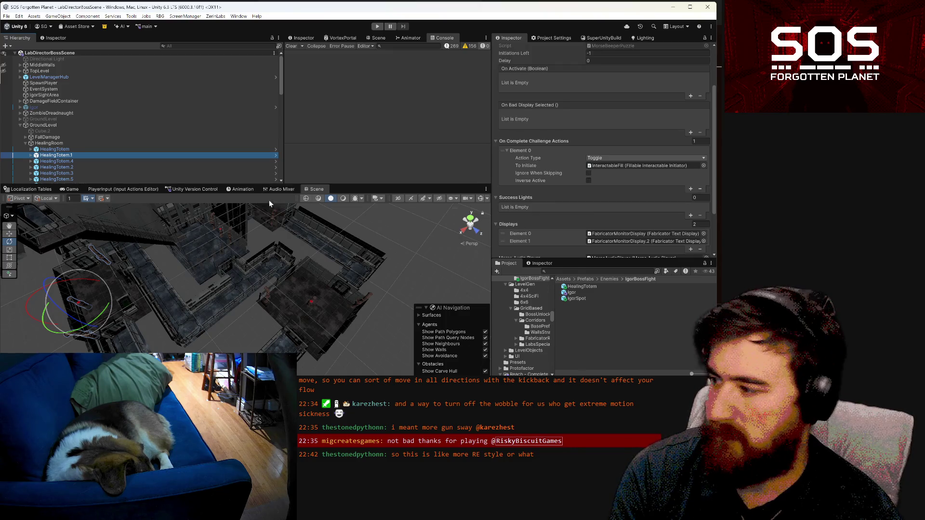
{"action": "left_click", "coordinate": [219, 233]}
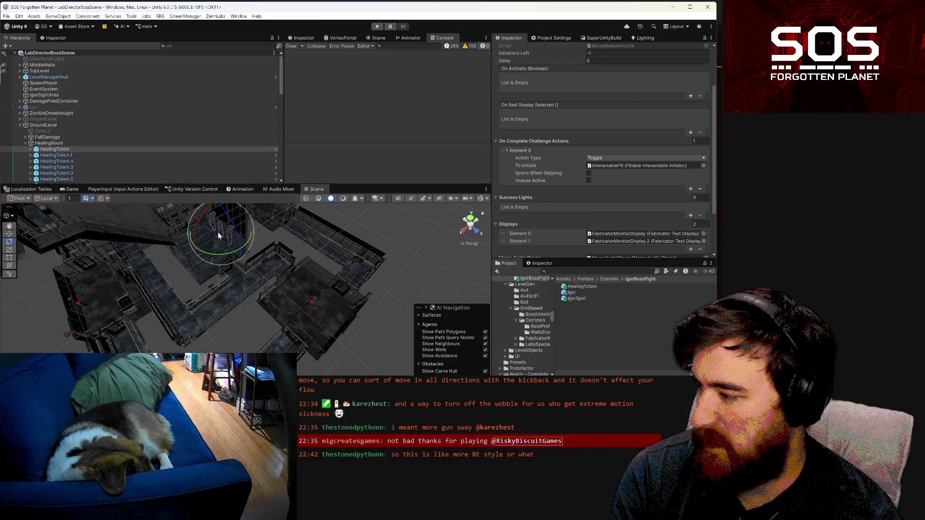
{"action": "scroll", "coordinate": [26, 137], "scroll_direction": "down", "scroll_amount": 3}
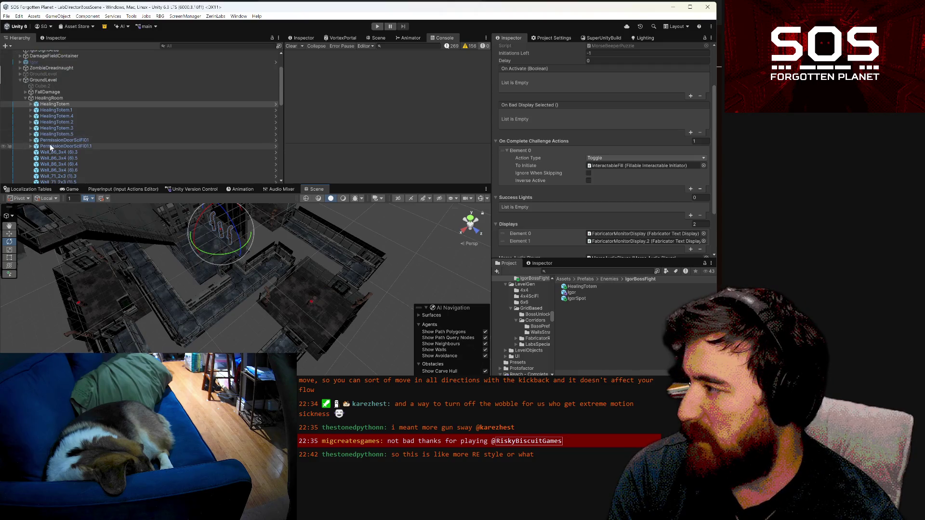
- Expand HealingTotem's children and bring up HealingRoom's context menu
{"action": "left_click", "coordinate": [30, 105]}
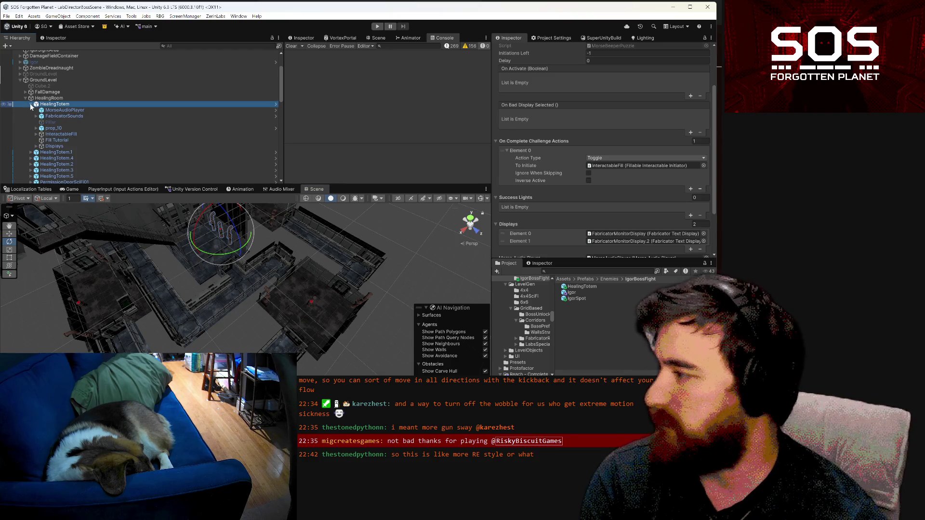
{"action": "left_click", "coordinate": [36, 135]}
{"action": "left_click", "coordinate": [36, 135]}
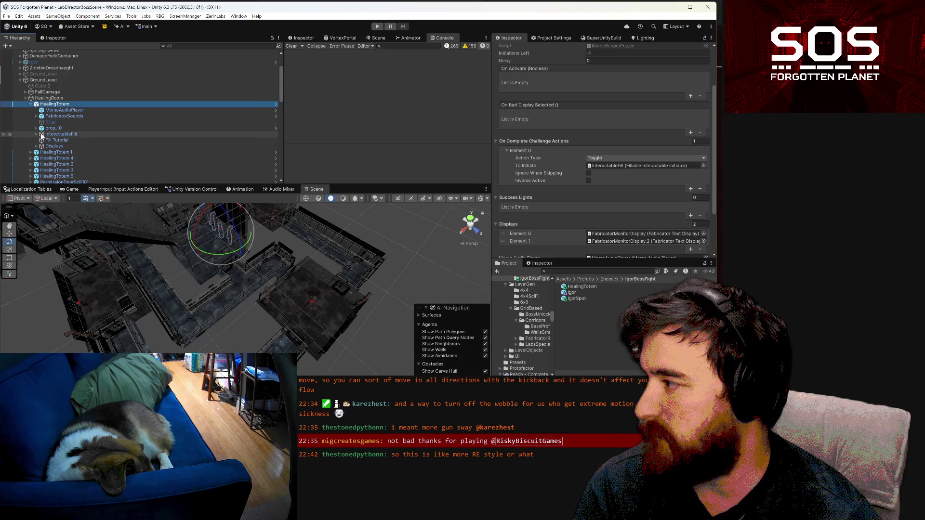
{"action": "left_click", "coordinate": [52, 98]}
{"action": "right_click", "coordinate": [53, 99]}
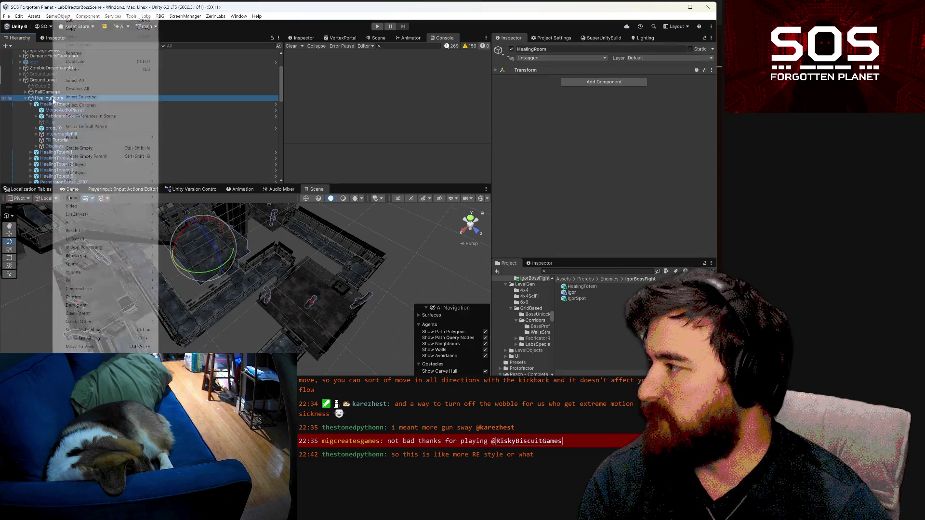
- Create an empty child named OnFirstHeal under HealingRoom and move it to the top
{"action": "left_click", "coordinate": [75, 149]}
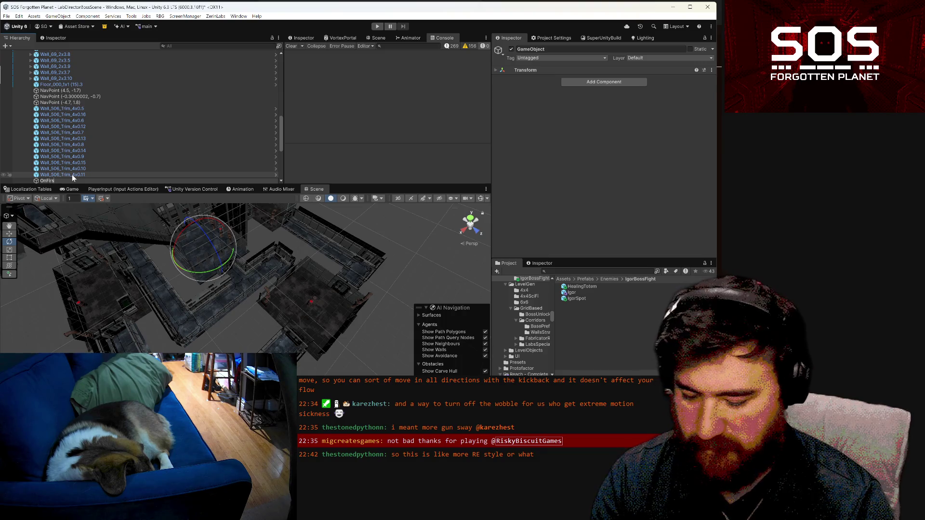
{"action": "type", "text": "tHeal"}
{"action": "key", "text": "Return"}
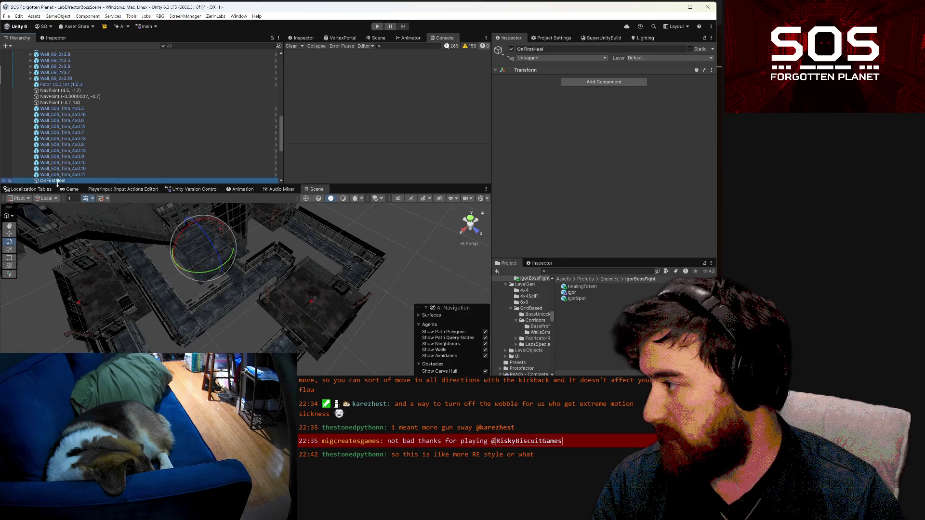
{"action": "mouse_move", "coordinate": [57, 182]}
{"action": "left_mouse_down"}
{"action": "mouse_move", "coordinate": [62, 52]}
{"action": "mouse_move", "coordinate": [54, 81]}
{"action": "mouse_move", "coordinate": [30, 64]}
{"action": "left_mouse_up"}
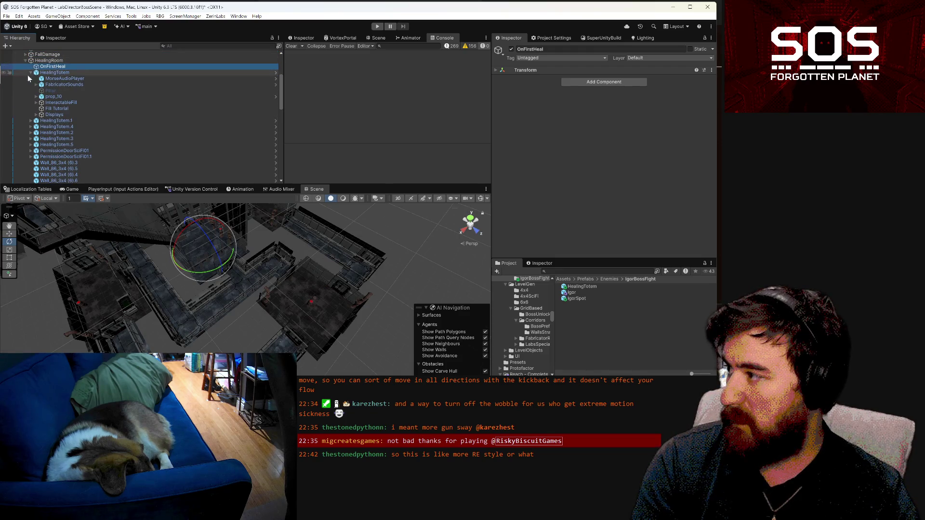
{"action": "left_click", "coordinate": [31, 73]}
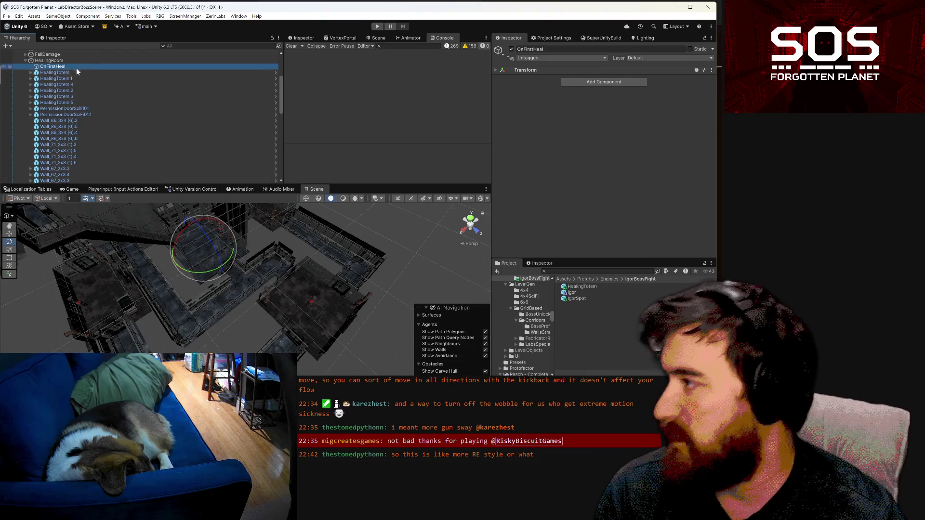
- Add a Reactor Group component to OnFirstHeal
{"action": "left_click", "coordinate": [586, 82]}
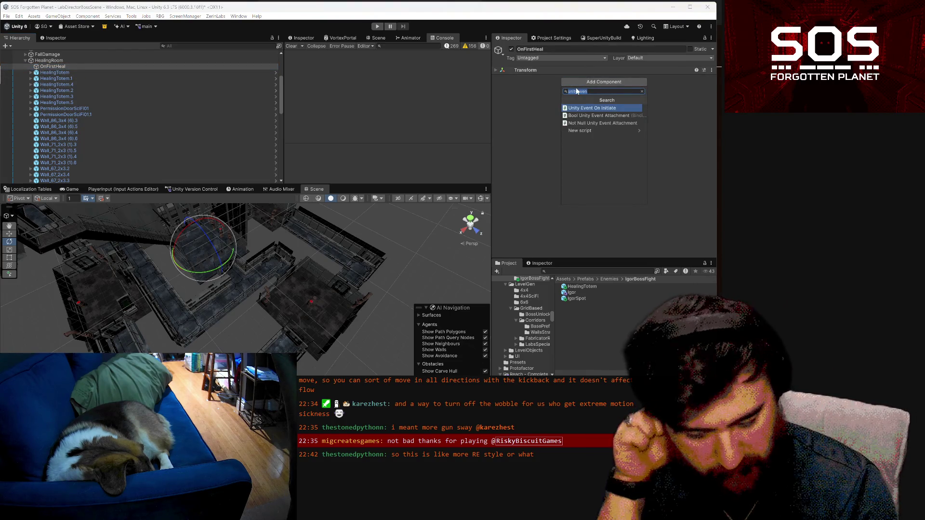
{"action": "type", "text": "grou"}
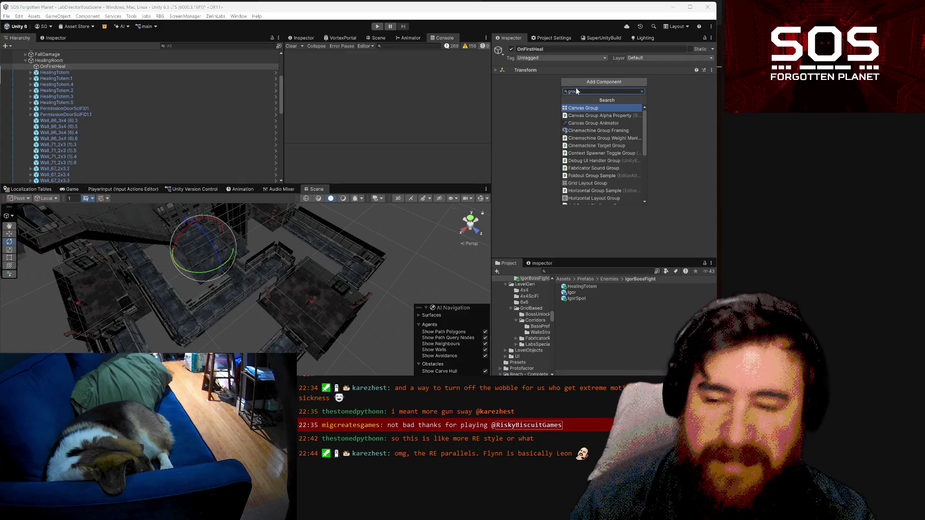
{"action": "key", "text": "BackSpace"}
{"action": "key", "text": "BackSpace"}
{"action": "key", "text": "BackSpace"}
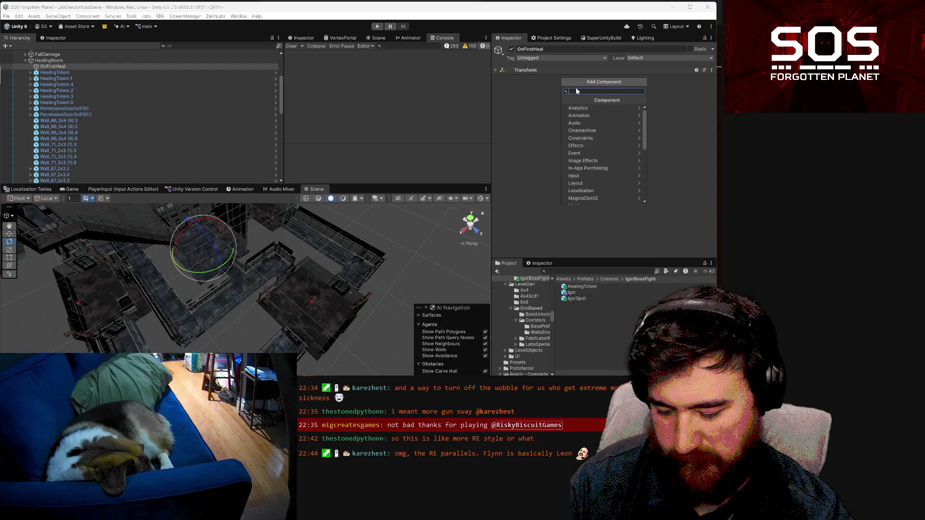
{"action": "type", "text": "reactor"}
{"action": "key", "text": "Return"}
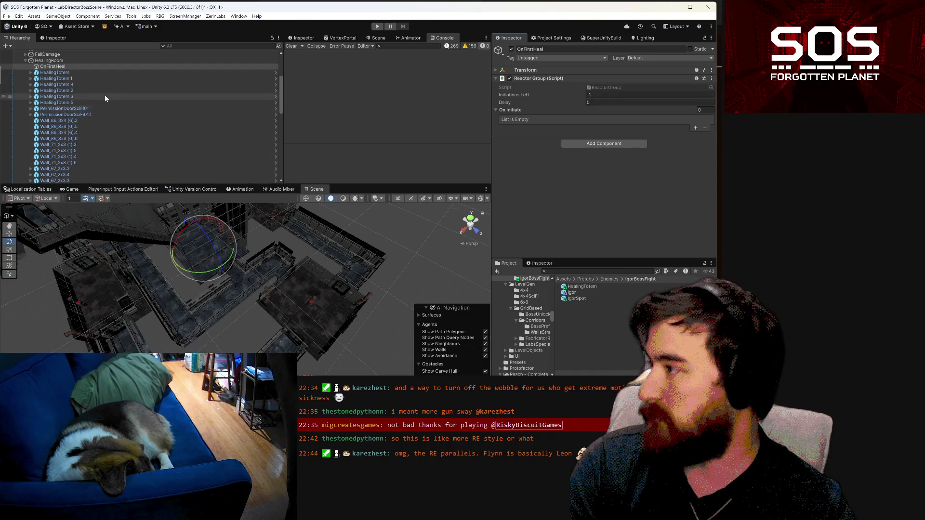
- Add a first On Initiate entry targeting HealingTotem.1
{"action": "scroll", "coordinate": [71, 71], "scroll_direction": "up", "scroll_amount": 2}
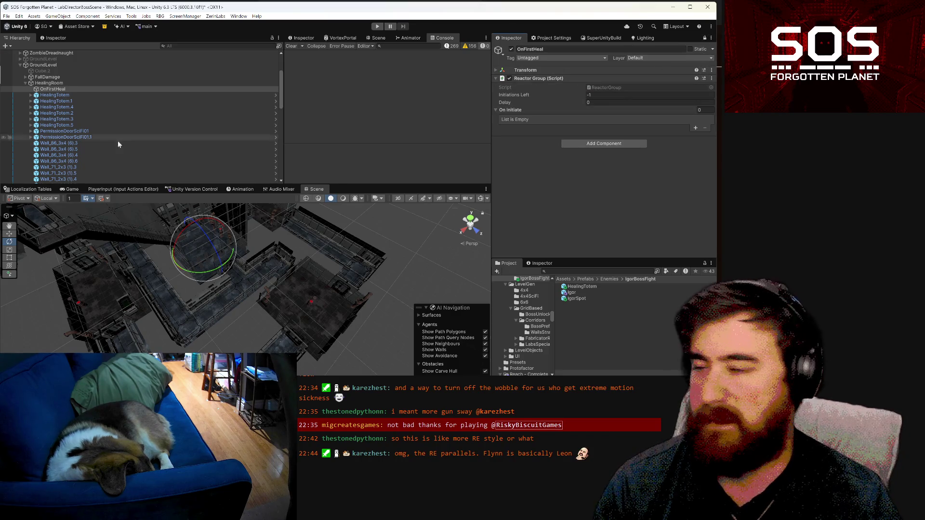
{"action": "left_click", "coordinate": [80, 100]}
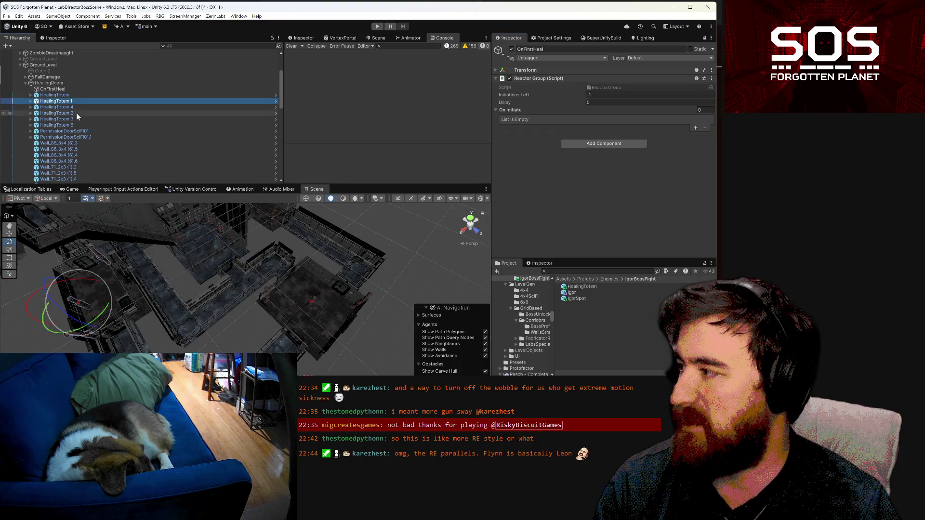
{"action": "left_click", "coordinate": [70, 124], "text": "shift"}
{"action": "mouse_move", "coordinate": [157, 123]}
{"action": "left_mouse_down"}
{"action": "mouse_move", "coordinate": [517, 111]}
{"action": "mouse_move", "coordinate": [592, 123]}
{"action": "left_mouse_up"}
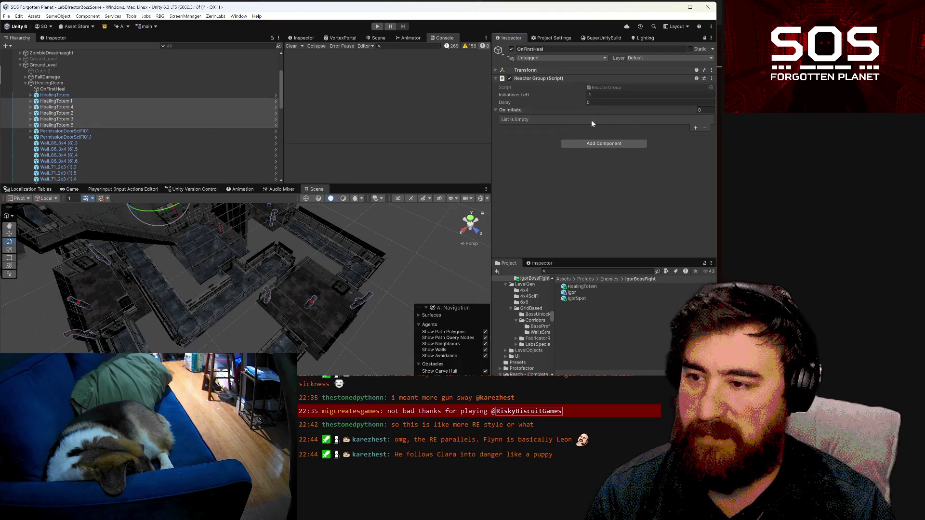
{"action": "left_click", "coordinate": [695, 129]}
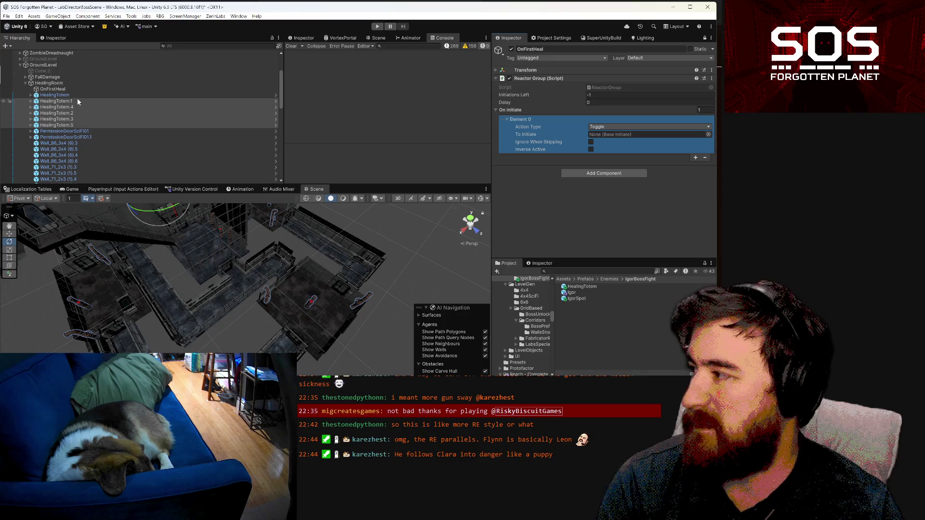
{"action": "left_click_drag", "start_coordinate": [78, 100], "coordinate": [617, 137]}
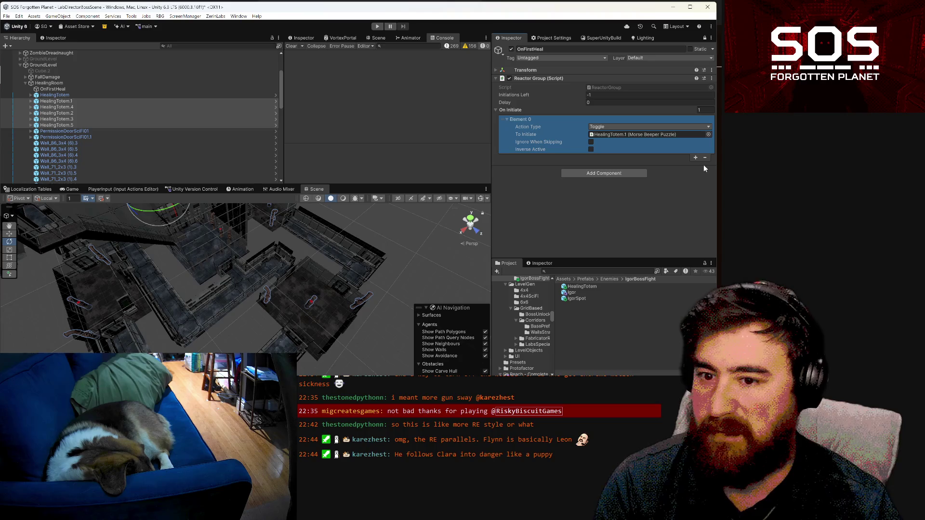
- Add a second entry, set both entries to Set Active, and target HealingTotem.4
{"action": "left_click", "coordinate": [695, 158]}
{"action": "left_click", "coordinate": [510, 157]}
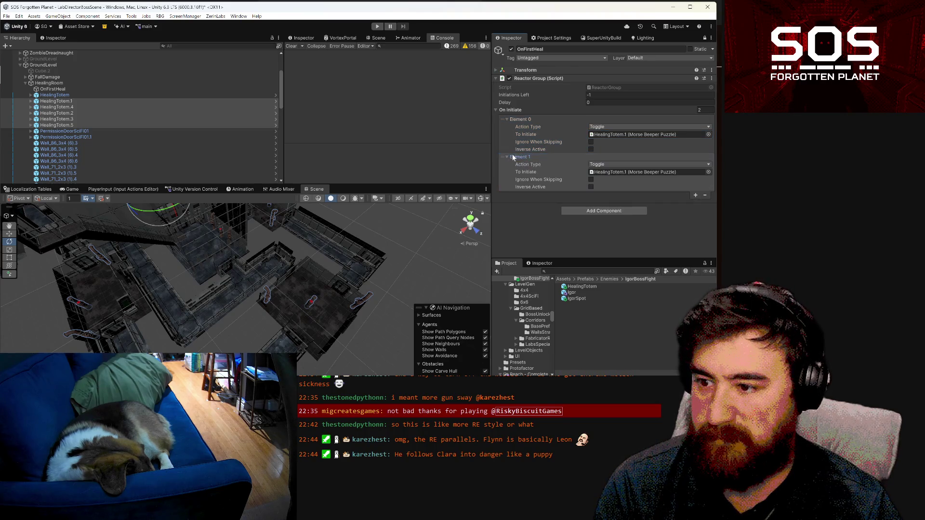
{"action": "left_click", "coordinate": [603, 126]}
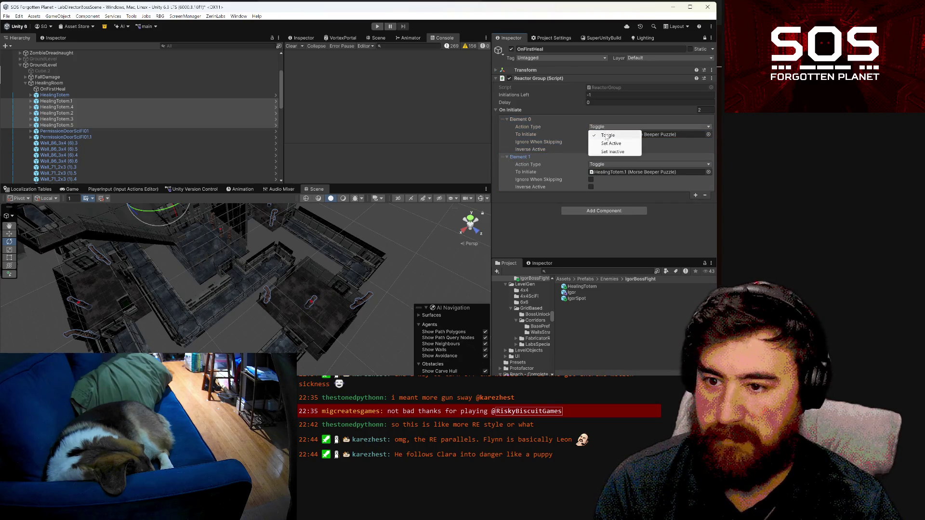
{"action": "left_click", "coordinate": [605, 144]}
{"action": "left_click", "coordinate": [604, 164]}
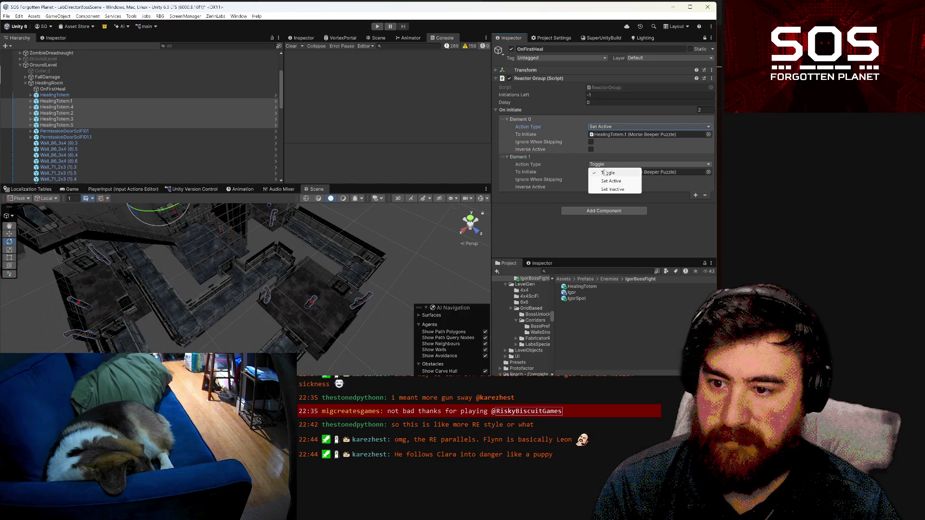
{"action": "left_click", "coordinate": [607, 181]}
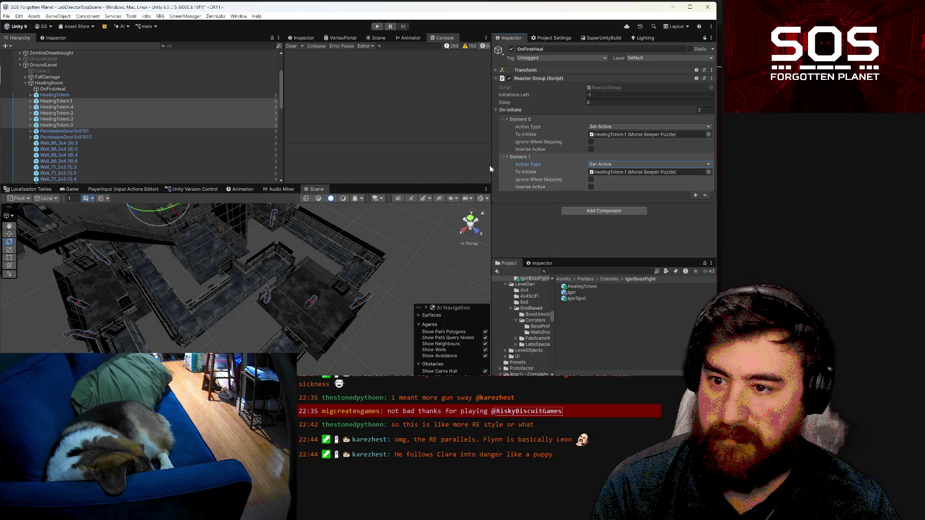
{"action": "left_click", "coordinate": [81, 108]}
{"action": "mouse_move", "coordinate": [77, 104]}
{"action": "left_mouse_down"}
{"action": "mouse_move", "coordinate": [138, 118]}
{"action": "mouse_move", "coordinate": [554, 142]}
{"action": "mouse_move", "coordinate": [641, 172]}
{"action": "left_mouse_up"}
- Add third, fourth and fifth entries targeting the remaining totems, including HealingTotem.3 and HealingTotem.5
{"action": "left_click", "coordinate": [693, 195]}
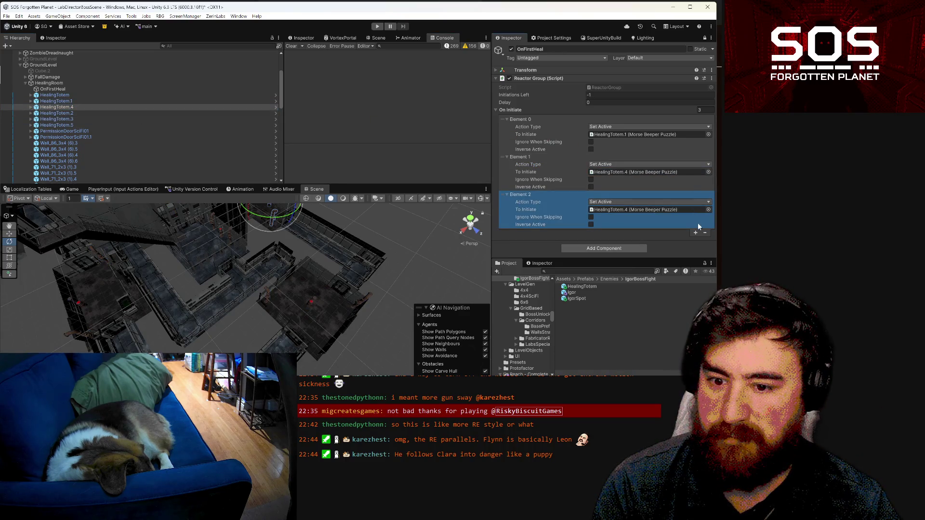
{"action": "mouse_move", "coordinate": [68, 113]}
{"action": "left_mouse_down"}
{"action": "mouse_move", "coordinate": [349, 148]}
{"action": "mouse_move", "coordinate": [600, 213]}
{"action": "left_mouse_up"}
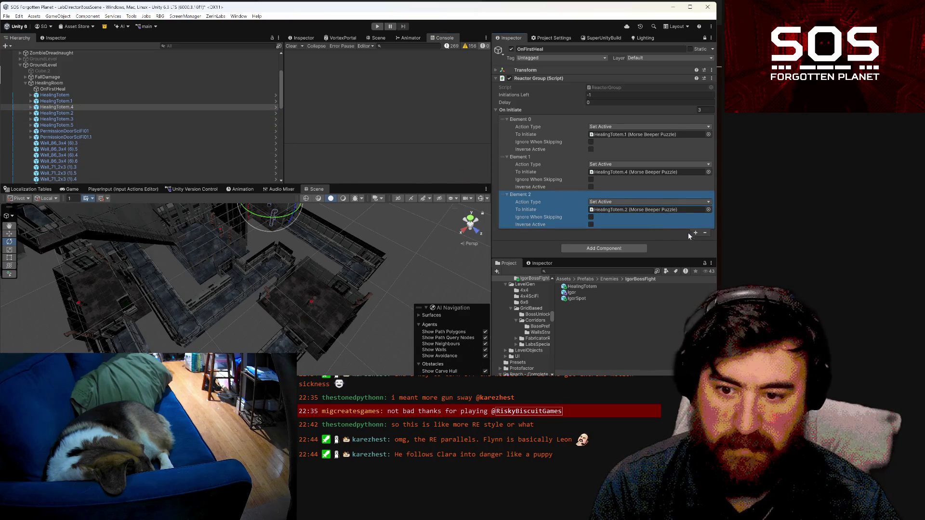
{"action": "left_click", "coordinate": [696, 233]}
{"action": "scroll", "coordinate": [695, 227], "scroll_direction": "down", "scroll_amount": 2}
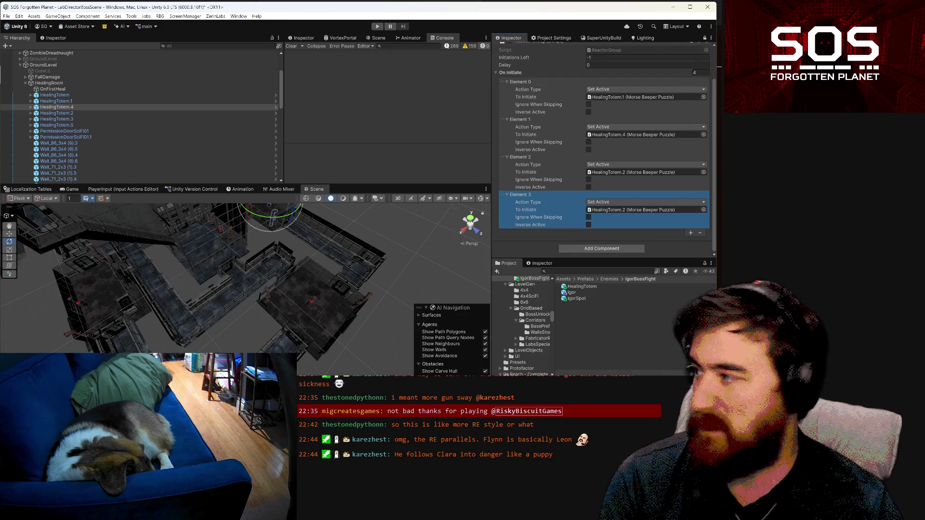
{"action": "mouse_move", "coordinate": [124, 120]}
{"action": "left_mouse_down"}
{"action": "mouse_move", "coordinate": [573, 228]}
{"action": "mouse_move", "coordinate": [623, 225]}
{"action": "mouse_move", "coordinate": [631, 210]}
{"action": "left_mouse_up"}
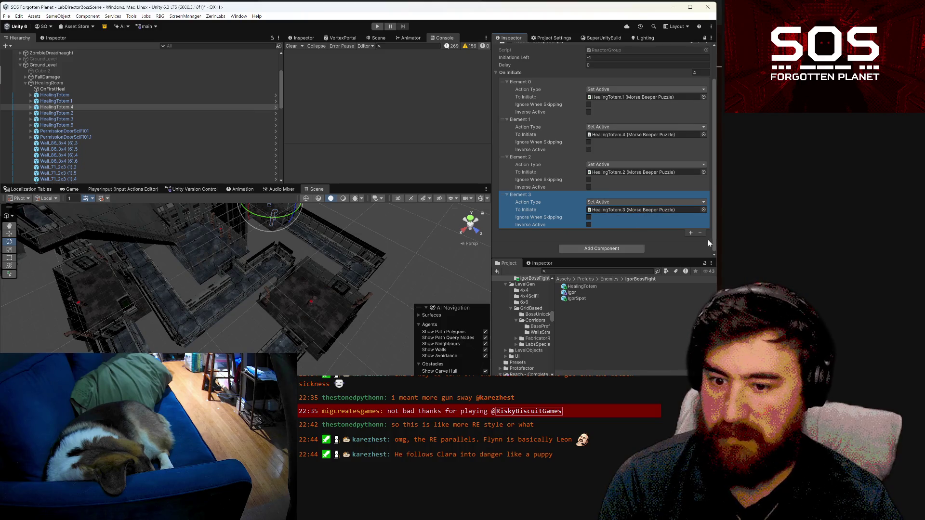
{"action": "left_click", "coordinate": [692, 234]}
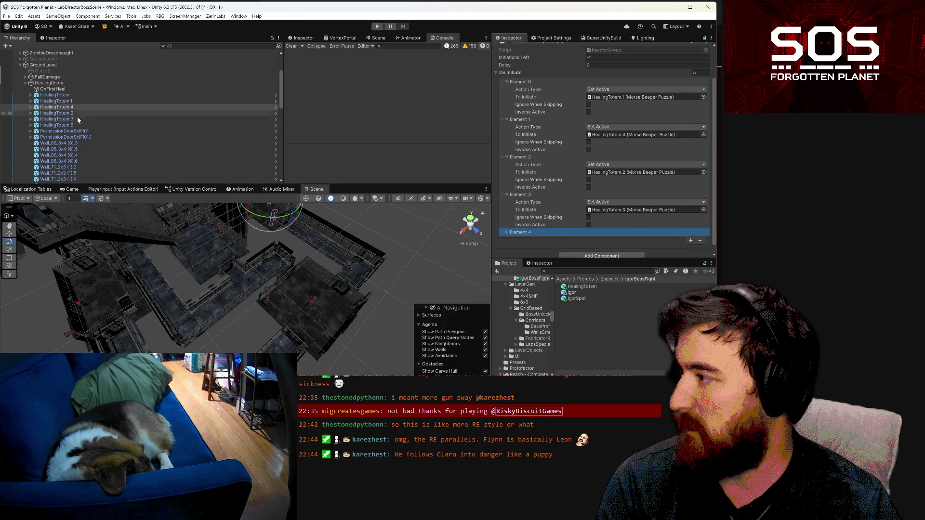
{"action": "left_click", "coordinate": [507, 232]}
{"action": "mouse_move", "coordinate": [57, 125]}
{"action": "left_mouse_down"}
{"action": "mouse_move", "coordinate": [409, 198]}
{"action": "mouse_move", "coordinate": [623, 210]}
{"action": "left_mouse_up"}
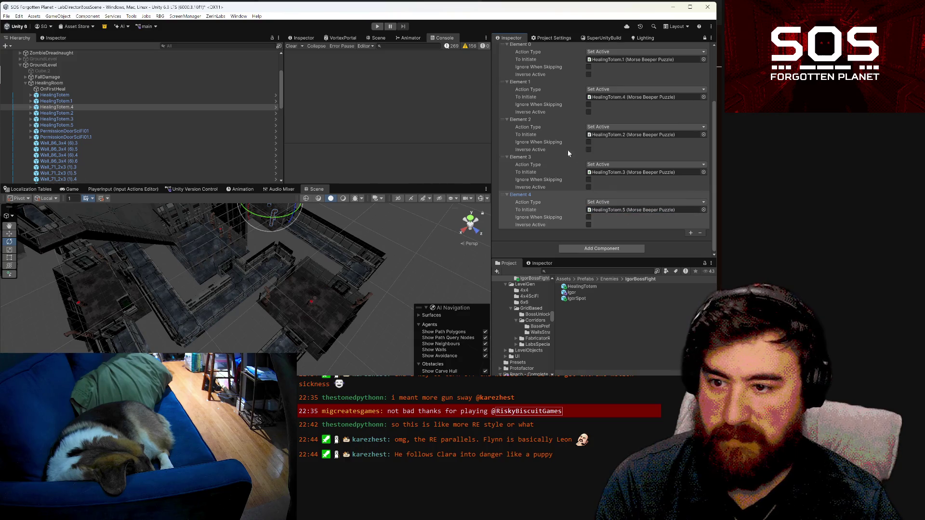
- Move the HealingTotem.2 entry ahead of HealingTotem.4 and place HealingTotem.4 between .3 and .5
{"action": "left_click", "coordinate": [503, 118]}
{"action": "mouse_move", "coordinate": [503, 117]}
{"action": "left_mouse_down"}
{"action": "mouse_move", "coordinate": [523, 99]}
{"action": "mouse_move", "coordinate": [501, 157]}
{"action": "left_mouse_up"}
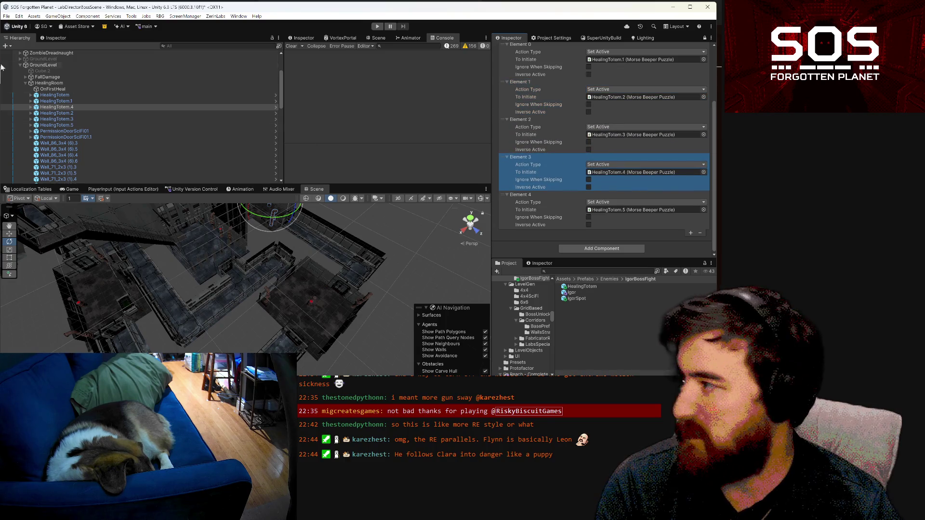
{"action": "left_click", "coordinate": [73, 106]}
{"action": "left_click_drag", "start_coordinate": [76, 124], "coordinate": [78, 122]}
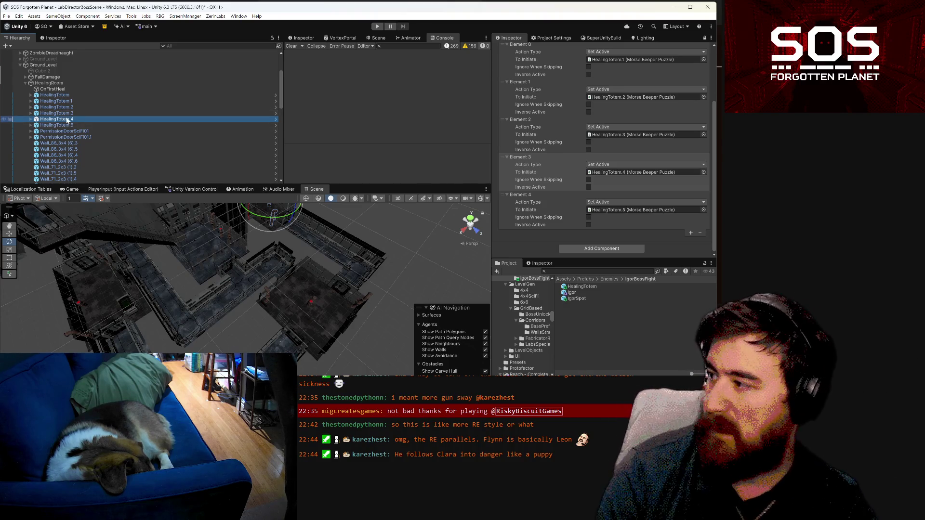
- Expand ZombieDreadnaught and Igor.1 in the Hierarchy, then add and expand a sixth On Initiate entry
{"action": "scroll", "coordinate": [57, 128], "scroll_direction": "up", "scroll_amount": 5}
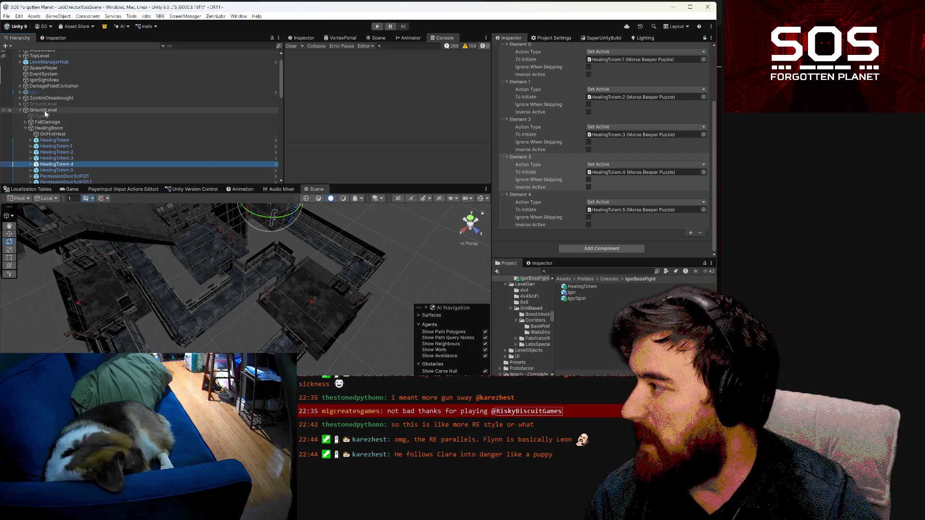
{"action": "scroll", "coordinate": [56, 110], "scroll_direction": "down", "scroll_amount": 10}
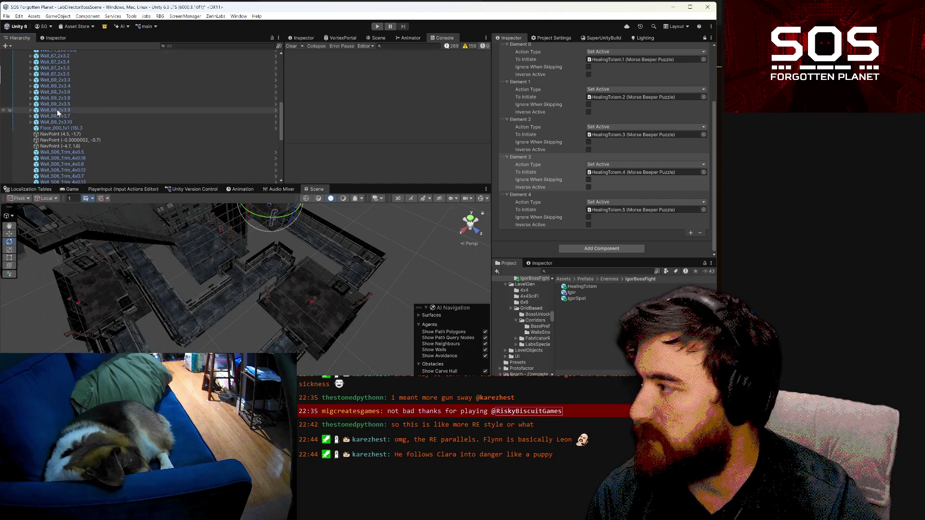
{"action": "scroll", "coordinate": [143, 103], "scroll_direction": "up", "scroll_amount": 5}
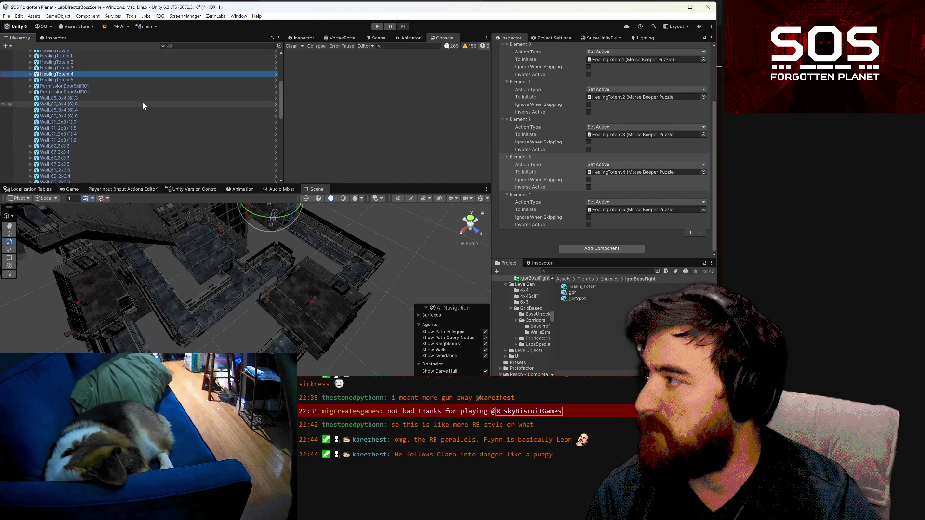
{"action": "scroll", "coordinate": [143, 102], "scroll_direction": "up", "scroll_amount": 6}
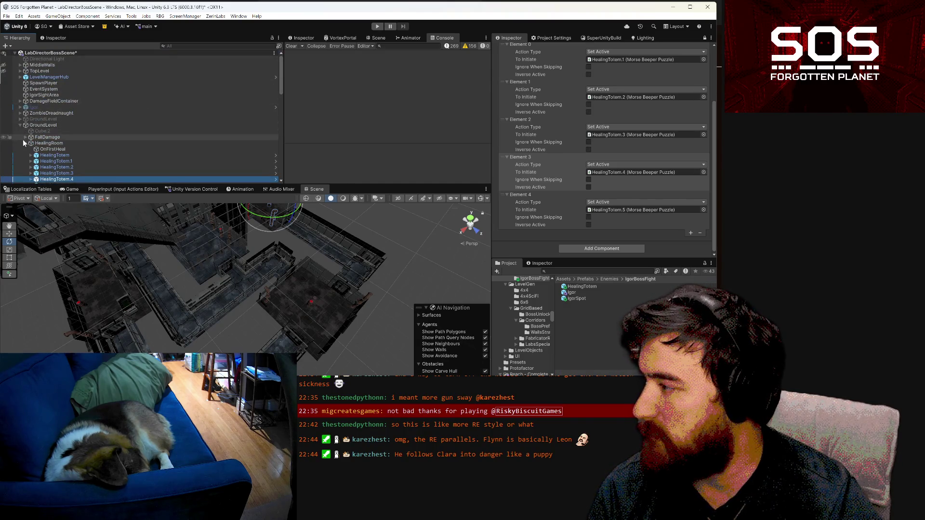
{"action": "left_click", "coordinate": [18, 113]}
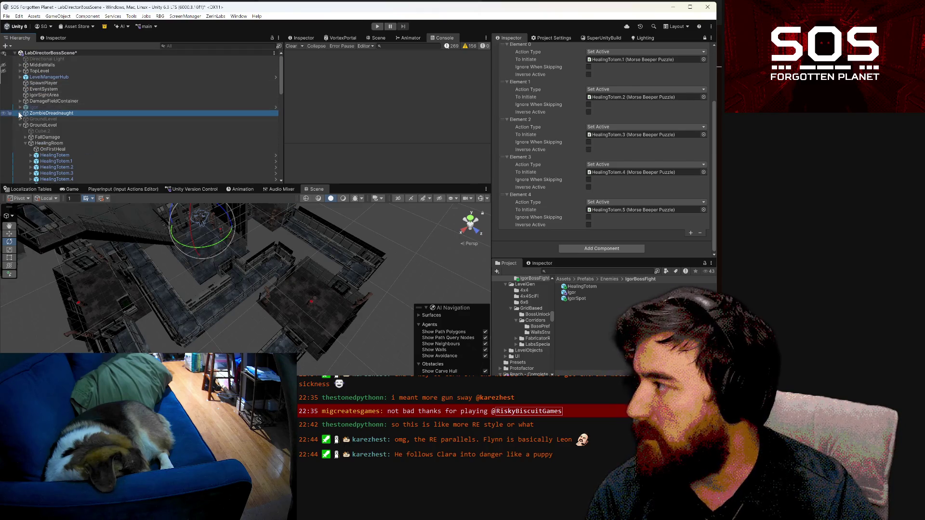
{"action": "left_click", "coordinate": [20, 113]}
{"action": "scroll", "coordinate": [29, 95], "scroll_direction": "down", "scroll_amount": 5}
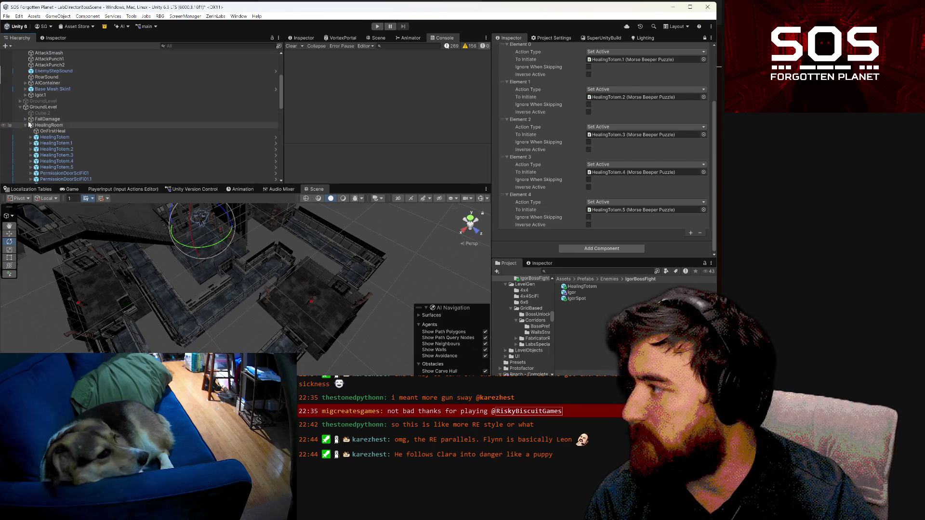
{"action": "left_click", "coordinate": [26, 95]}
{"action": "scroll", "coordinate": [34, 111], "scroll_direction": "down", "scroll_amount": 3}
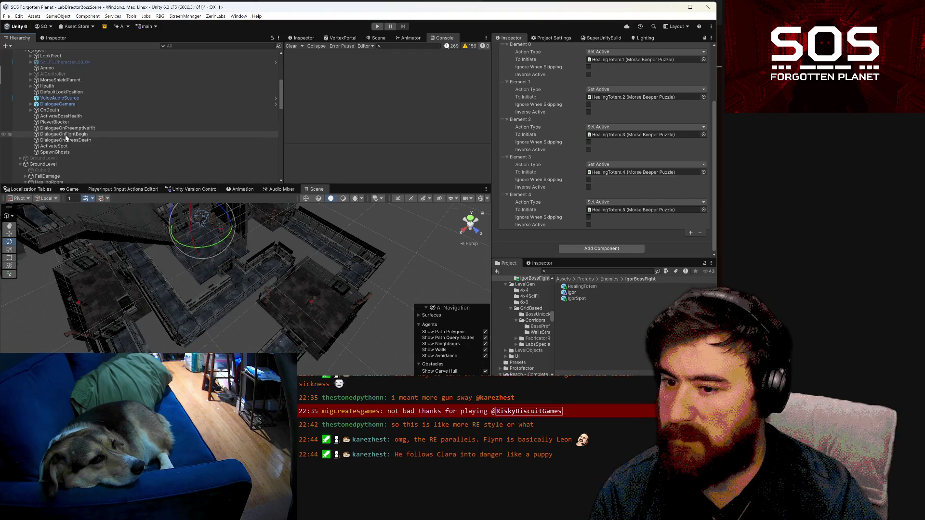
{"action": "left_click", "coordinate": [690, 234]}
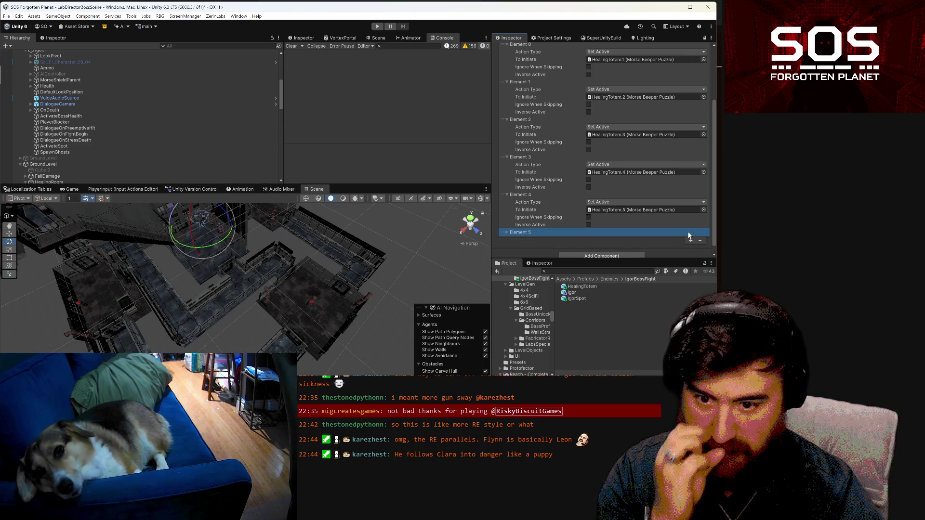
{"action": "left_click", "coordinate": [506, 232]}
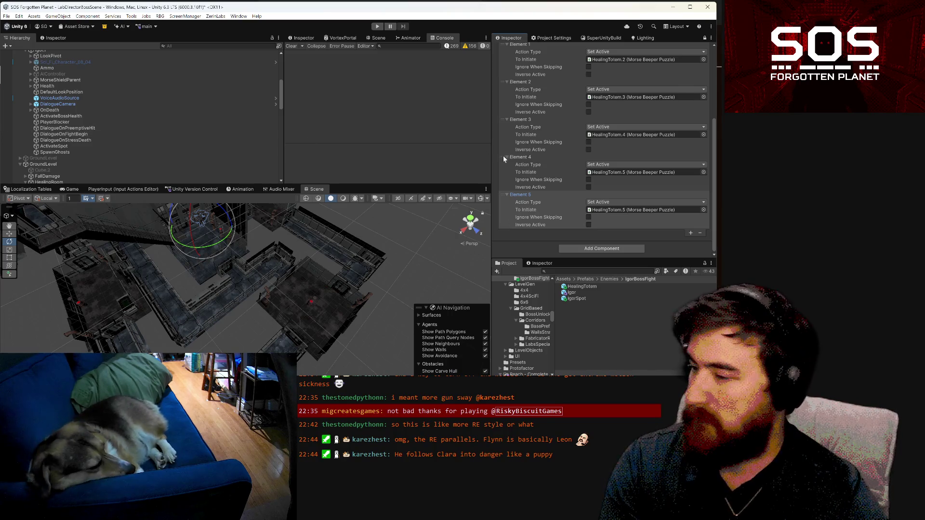
- Target DialogueOnFightBegin in the sixth entry and move that entry to the top of the list
{"action": "left_click", "coordinate": [662, 225]}
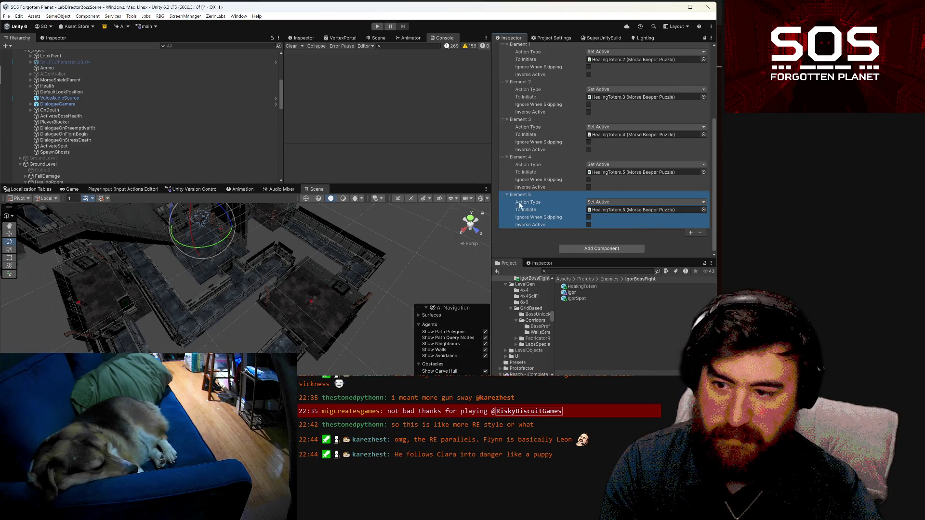
{"action": "left_click_drag", "start_coordinate": [63, 134], "coordinate": [607, 209]}
{"action": "left_click_drag", "start_coordinate": [503, 193], "coordinate": [512, 77]}
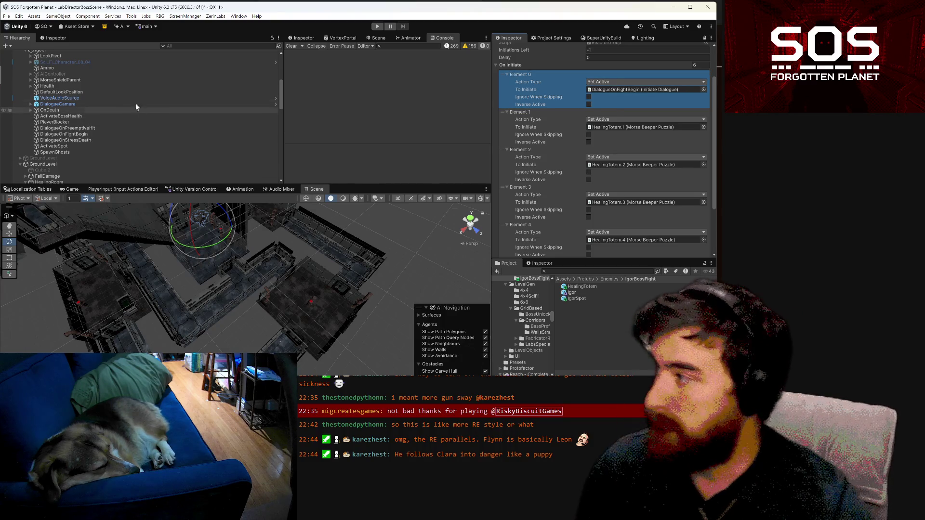
- Select DialogueOnFightBegin and view its Initiate Dialogue settings in an unlocked Inspector
{"action": "left_click", "coordinate": [111, 134]}
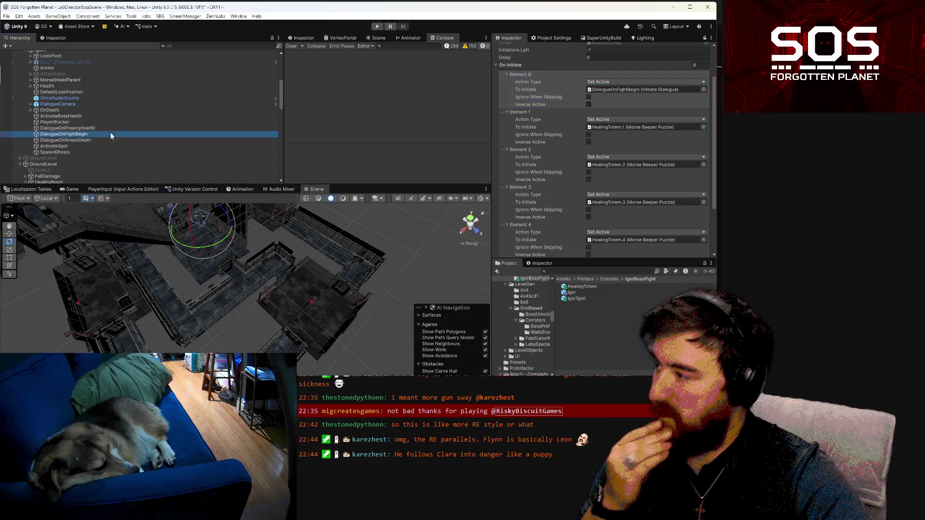
{"action": "left_click", "coordinate": [704, 37]}
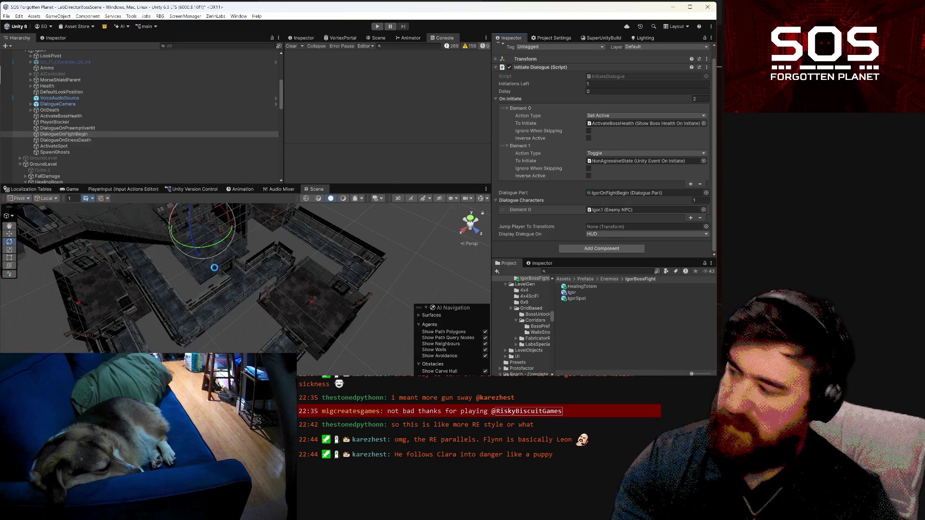
{"action": "mouse_move", "coordinate": [214, 267]}
{"action": "left_mouse_down"}
{"action": "mouse_move", "coordinate": [203, 280]}
{"action": "mouse_move", "coordinate": [262, 256]}
{"action": "mouse_move", "coordinate": [329, 290]}
{"action": "left_mouse_up"}
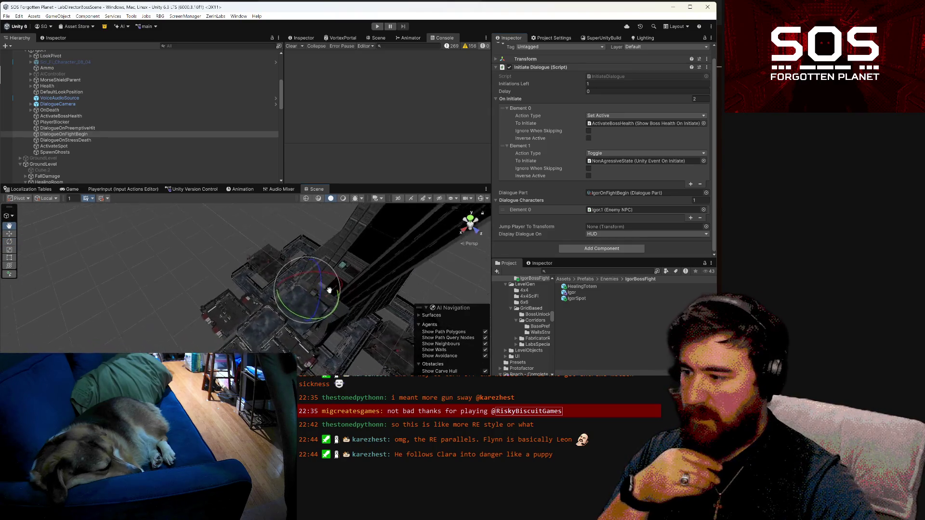
- Re-centre the view and expand HealingTotem and InteractableFill in the Hierarchy
{"action": "scroll", "coordinate": [279, 250], "scroll_direction": "up", "scroll_amount": 10}
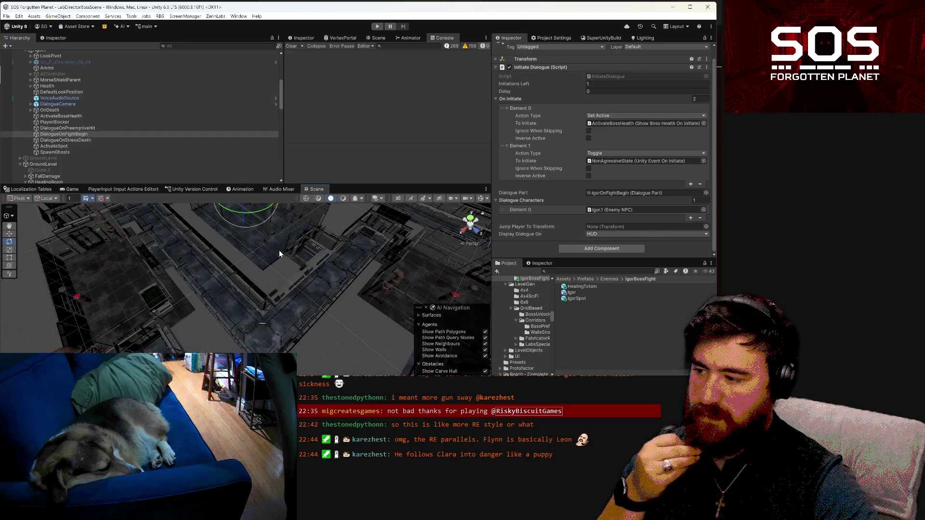
{"action": "key", "text": "f"}
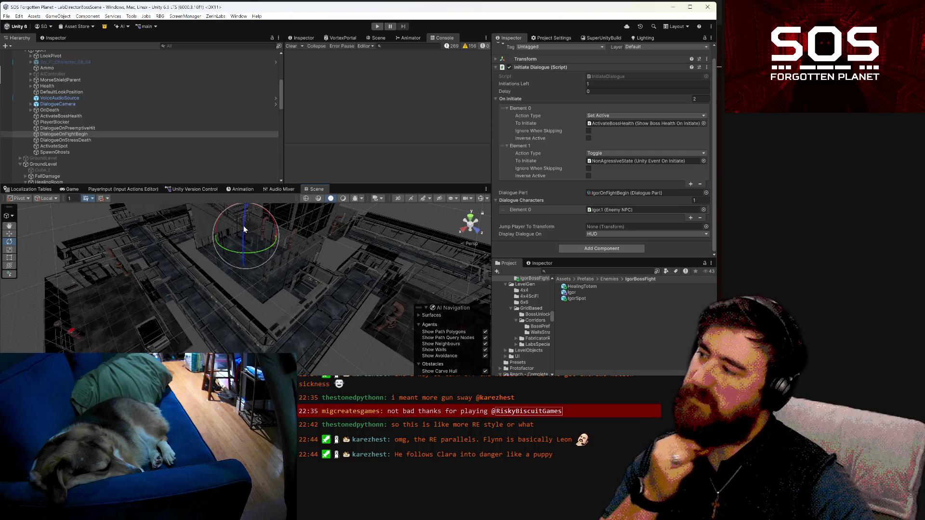
{"action": "scroll", "coordinate": [77, 133], "scroll_direction": "down", "scroll_amount": 3}
{"action": "left_click", "coordinate": [72, 143]}
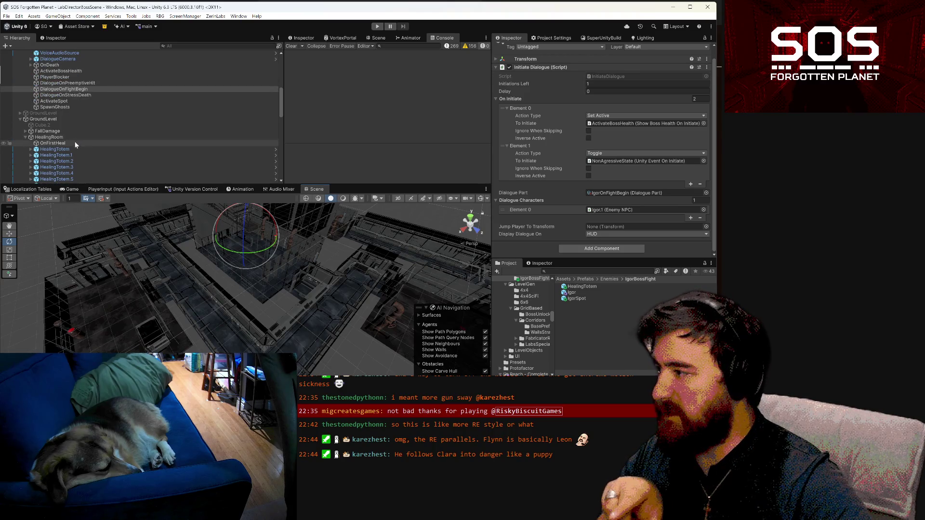
{"action": "left_click", "coordinate": [31, 150]}
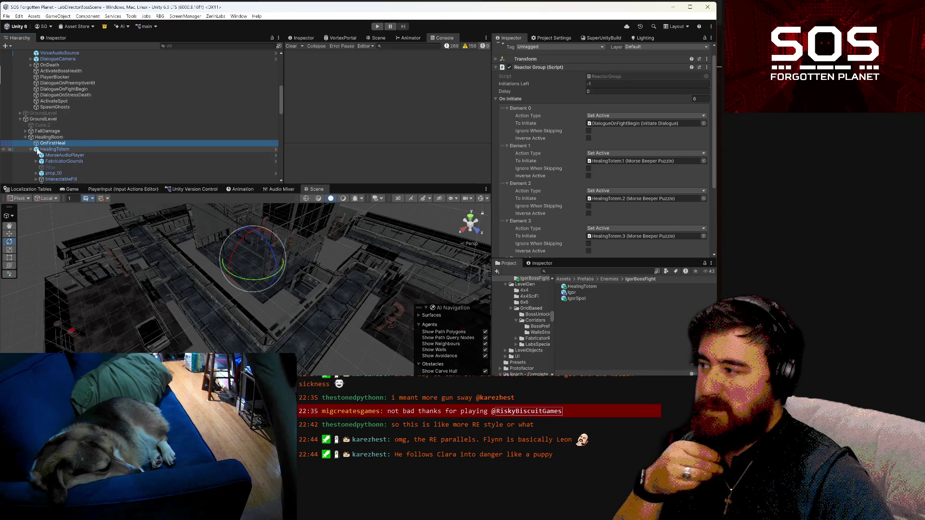
{"action": "scroll", "coordinate": [32, 147], "scroll_direction": "down", "scroll_amount": 3}
{"action": "left_click", "coordinate": [36, 134]}
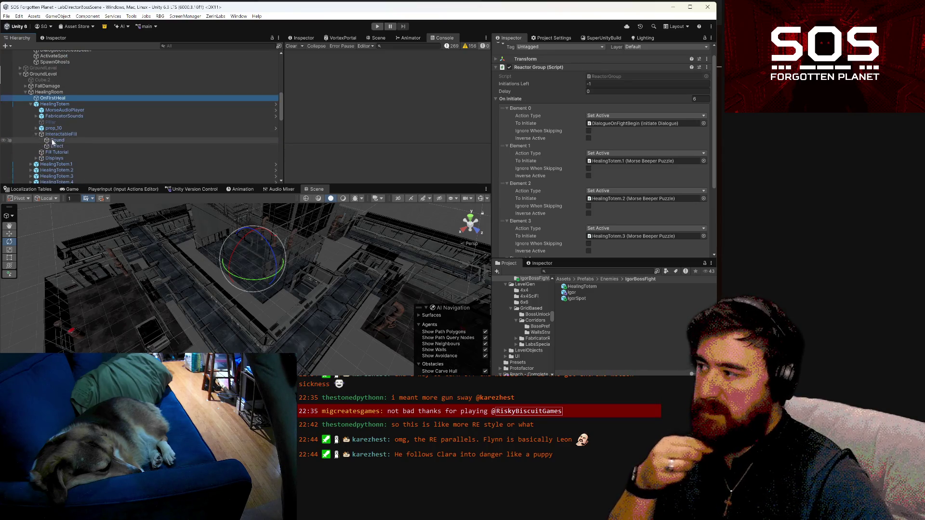
- Add OnFirstHeal as a new entry on InteractableFill's initiate list, then run a quick play test
{"action": "left_click", "coordinate": [59, 134]}
{"action": "scroll", "coordinate": [653, 205], "scroll_direction": "down", "scroll_amount": 6}
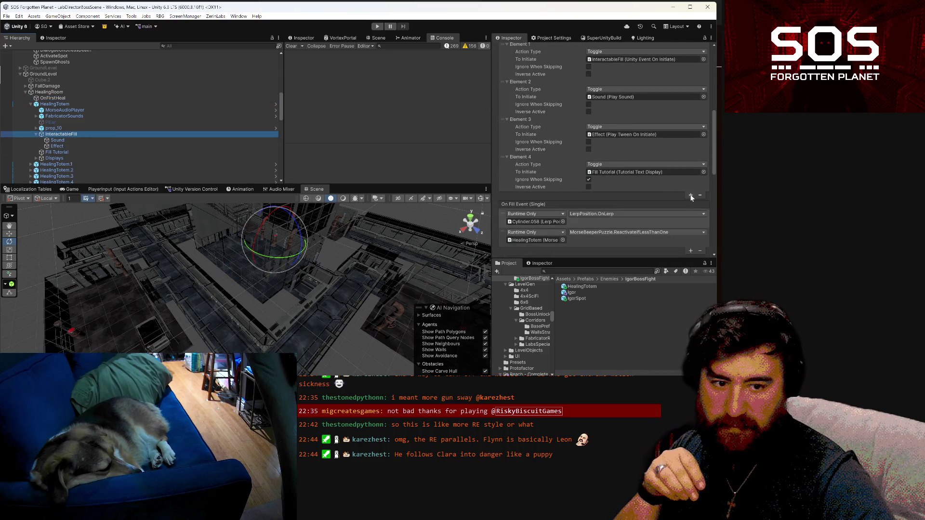
{"action": "left_click", "coordinate": [691, 195]}
{"action": "scroll", "coordinate": [134, 77], "scroll_direction": "up", "scroll_amount": 3}
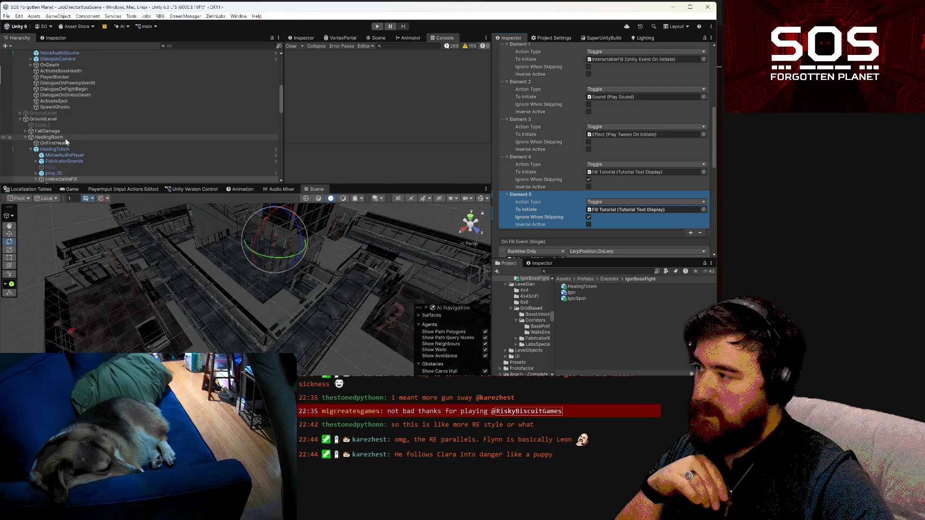
{"action": "mouse_move", "coordinate": [65, 141]}
{"action": "left_mouse_down"}
{"action": "mouse_move", "coordinate": [563, 213]}
{"action": "mouse_move", "coordinate": [674, 218]}
{"action": "mouse_move", "coordinate": [653, 213]}
{"action": "left_mouse_up"}
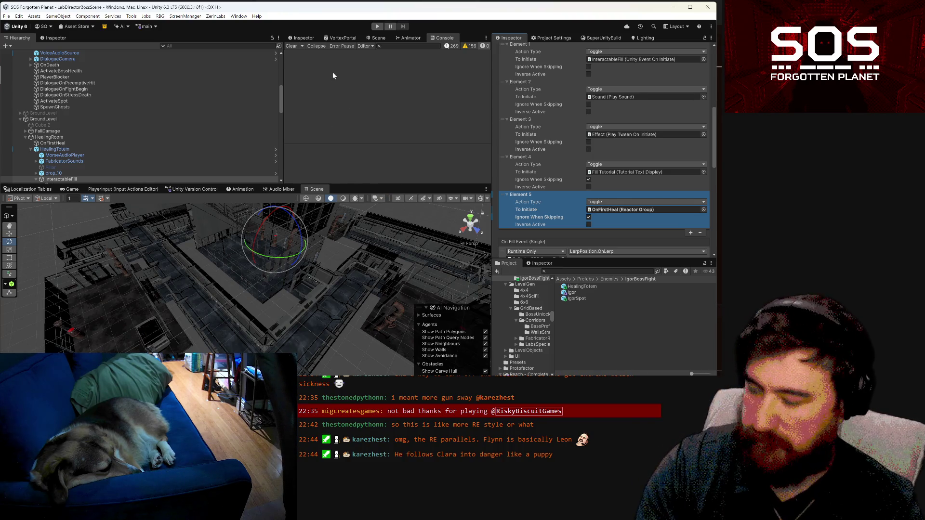
{"action": "left_click", "coordinate": [378, 27]}
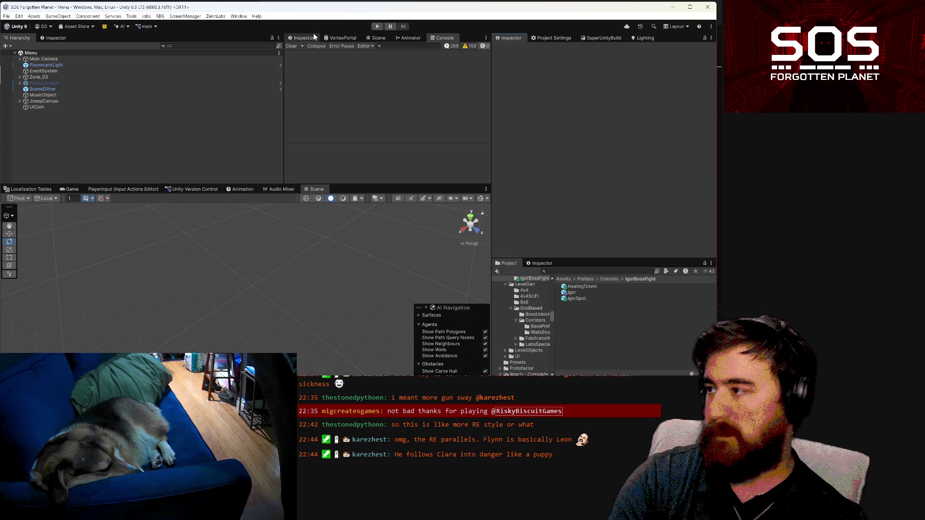
{"action": "left_click", "coordinate": [377, 26]}
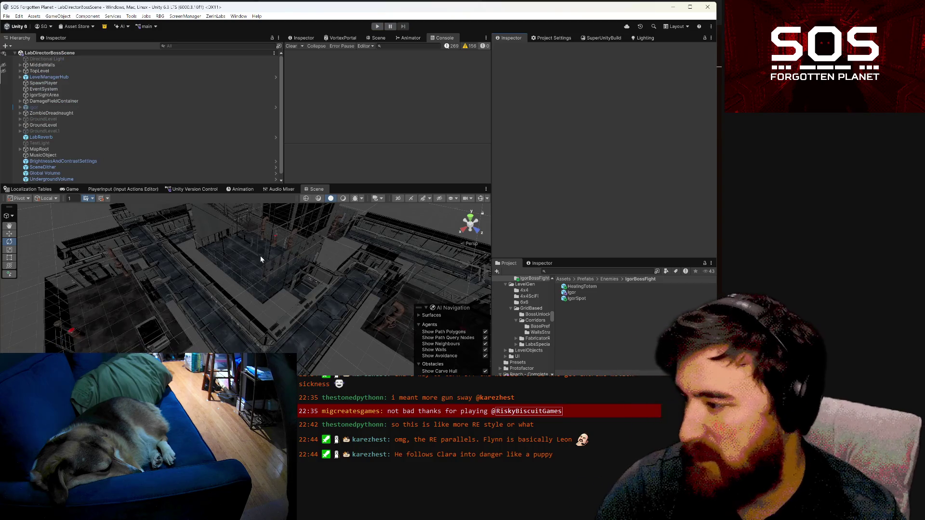
- Set GroundLevel's Rotation Y to 180
{"action": "left_click", "coordinate": [239, 268]}
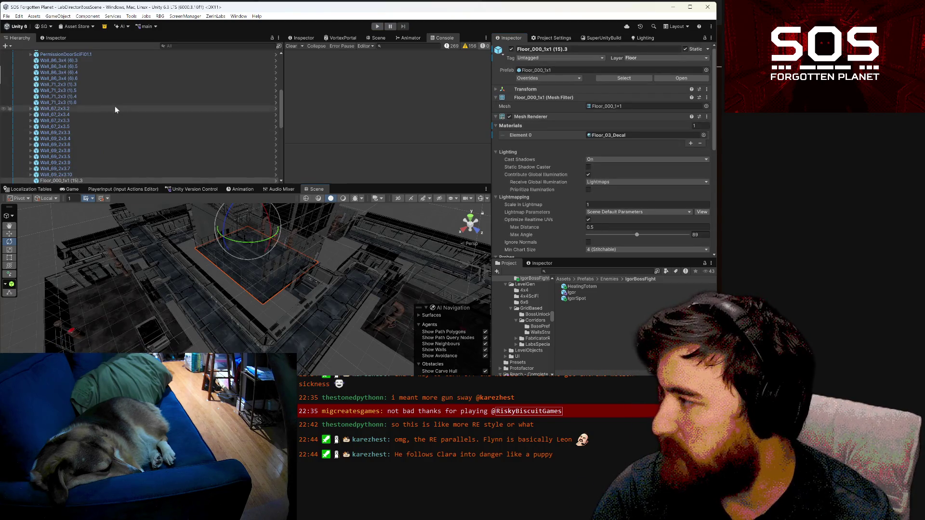
{"action": "scroll", "coordinate": [102, 154], "scroll_direction": "up", "scroll_amount": 5}
{"action": "left_click", "coordinate": [55, 71]}
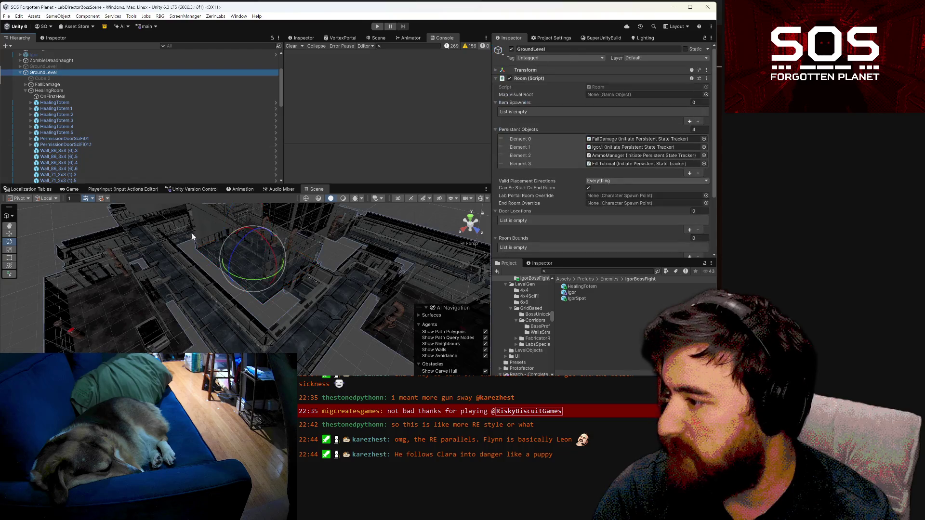
{"action": "mouse_move", "coordinate": [383, 307]}
{"action": "left_mouse_down"}
{"action": "mouse_move", "coordinate": [569, 334]}
{"action": "mouse_move", "coordinate": [557, 345]}
{"action": "mouse_move", "coordinate": [85, 283]}
{"action": "mouse_move", "coordinate": [8, 311]}
{"action": "left_mouse_up"}
{"action": "left_click_drag", "start_coordinate": [5, 311], "coordinate": [243, 311]}
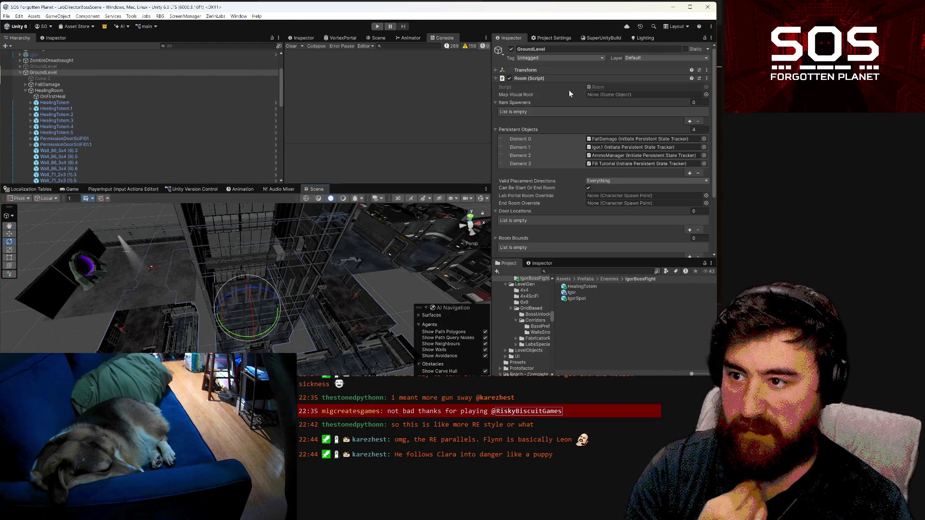
{"action": "left_click", "coordinate": [496, 70]}
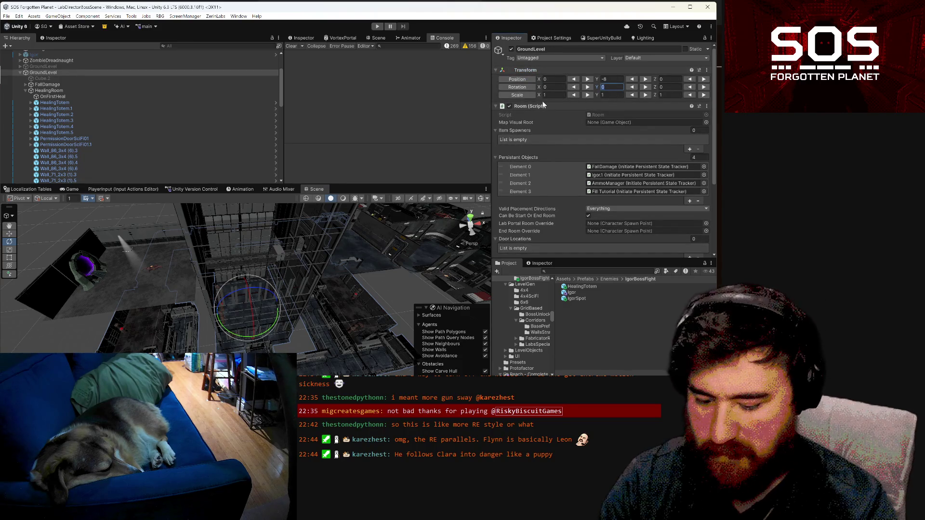
{"action": "type", "text": "180"}
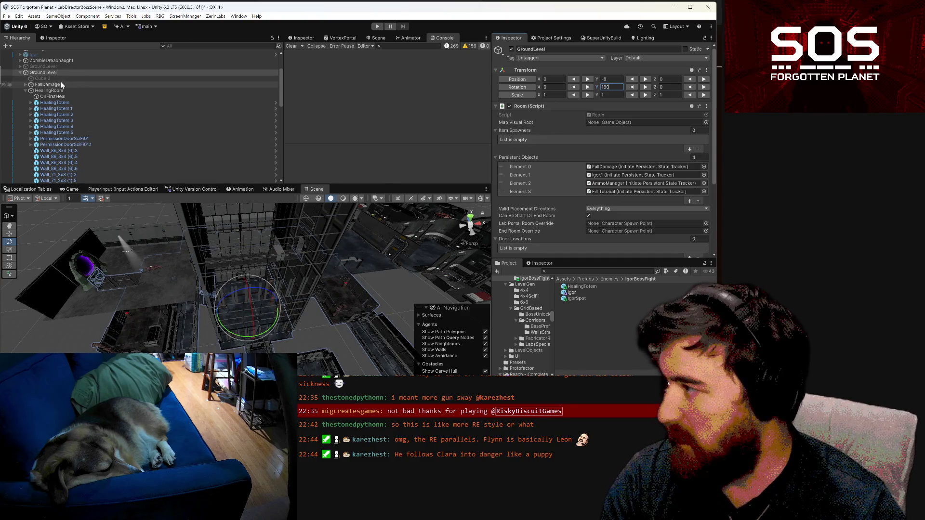
{"action": "left_click", "coordinate": [20, 72]}
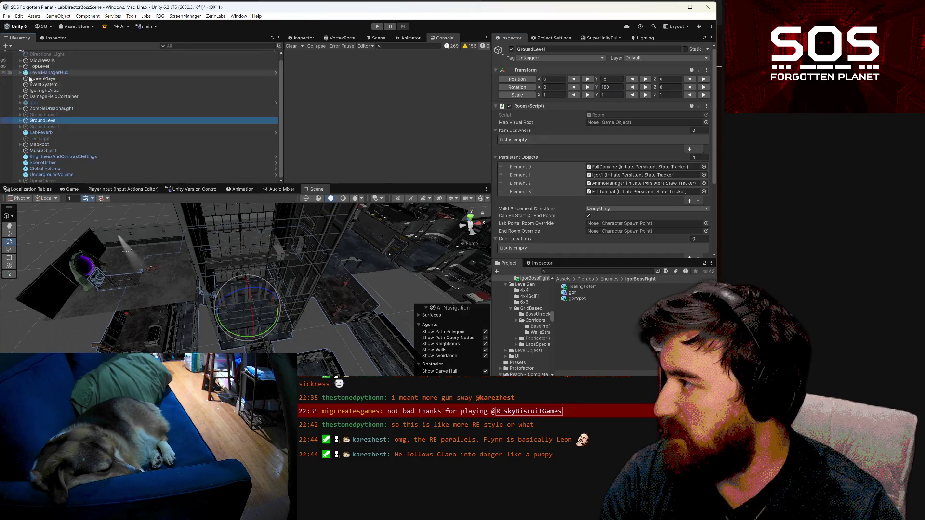
- Turn ZombieDreadnaught to a Rotation Y of about 320°
{"action": "left_click", "coordinate": [51, 108]}
{"action": "mouse_move", "coordinate": [229, 329]}
{"action": "left_mouse_down"}
{"action": "mouse_move", "coordinate": [241, 337]}
{"action": "mouse_move", "coordinate": [308, 290]}
{"action": "mouse_move", "coordinate": [306, 313]}
{"action": "mouse_move", "coordinate": [244, 231]}
{"action": "mouse_move", "coordinate": [255, 240]}
{"action": "mouse_move", "coordinate": [268, 234]}
{"action": "mouse_move", "coordinate": [260, 241]}
{"action": "left_mouse_up"}
{"action": "left_click", "coordinate": [9, 235]}
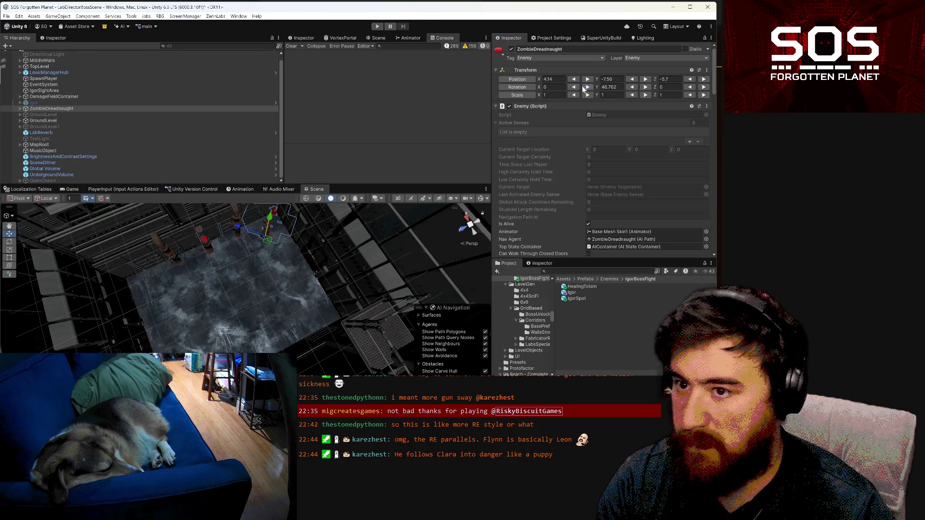
{"action": "left_click_drag", "start_coordinate": [596, 89], "coordinate": [228, 24]}
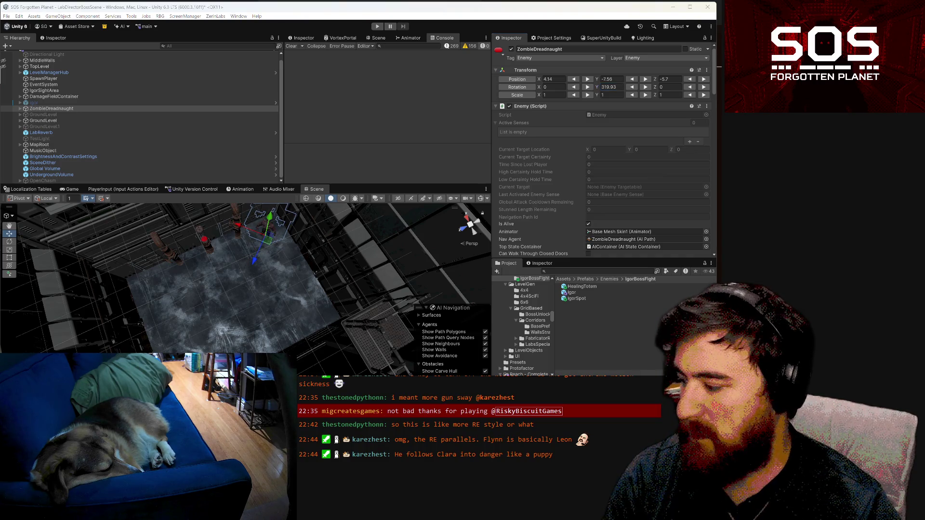
{"action": "key", "text": "alt+Tab"}
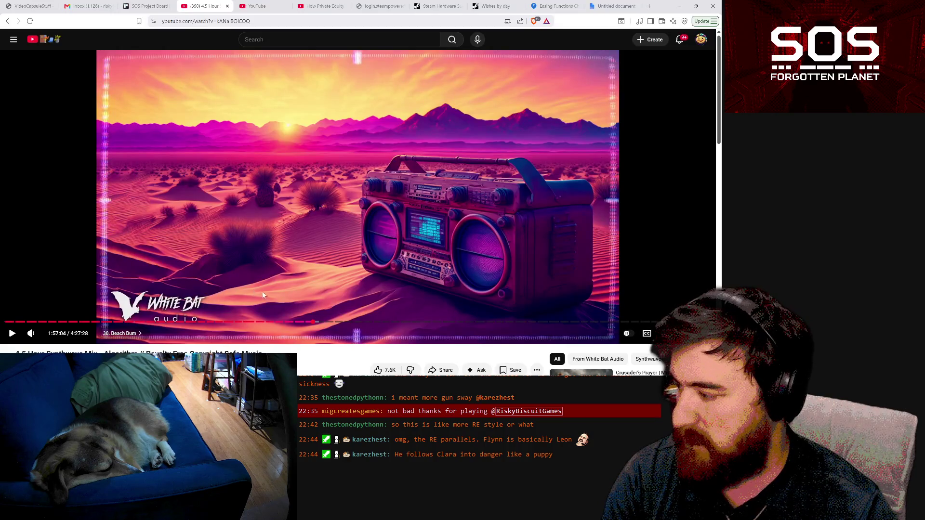
- Keep the synthwave mix playing and set audio output to Headphones (Bose QC Headphones)
{"action": "left_click", "coordinate": [11, 333]}
{"action": "left_click", "coordinate": [11, 334]}
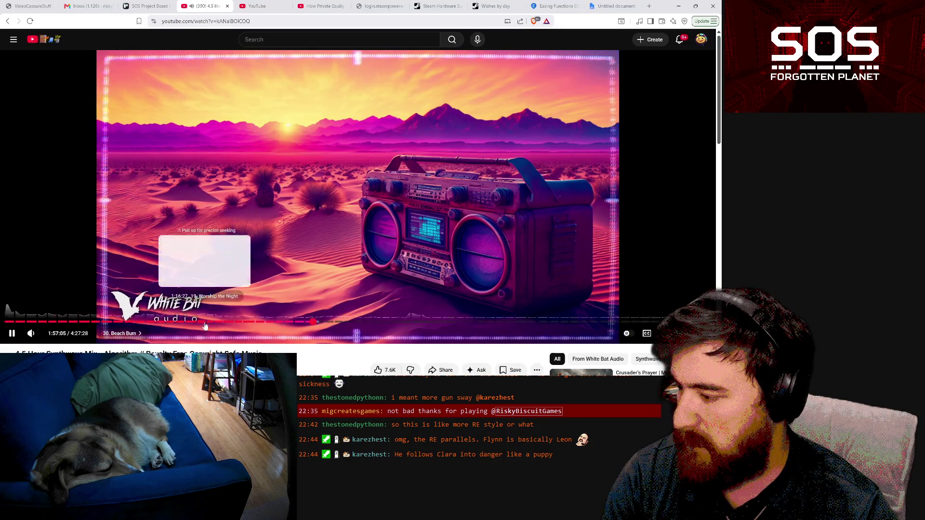
{"action": "key", "text": "super+a"}
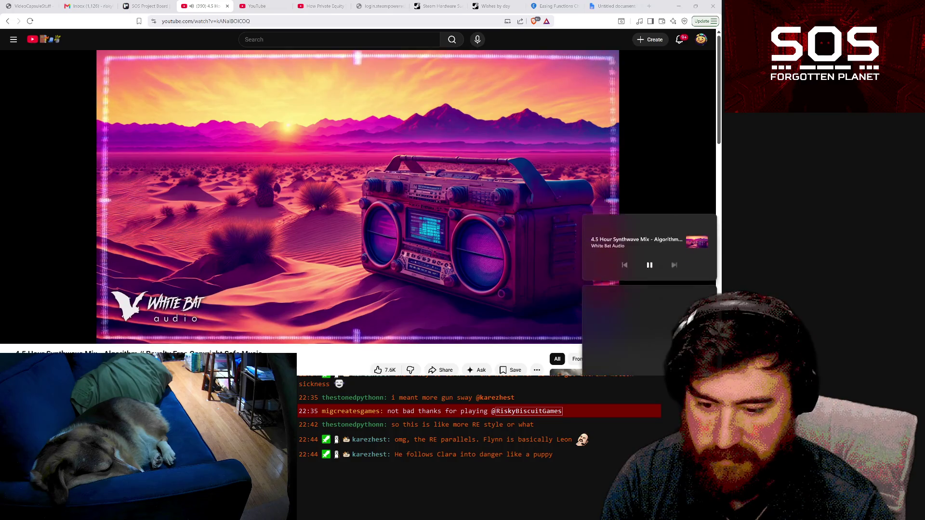
{"action": "left_click", "coordinate": [668, 350]}
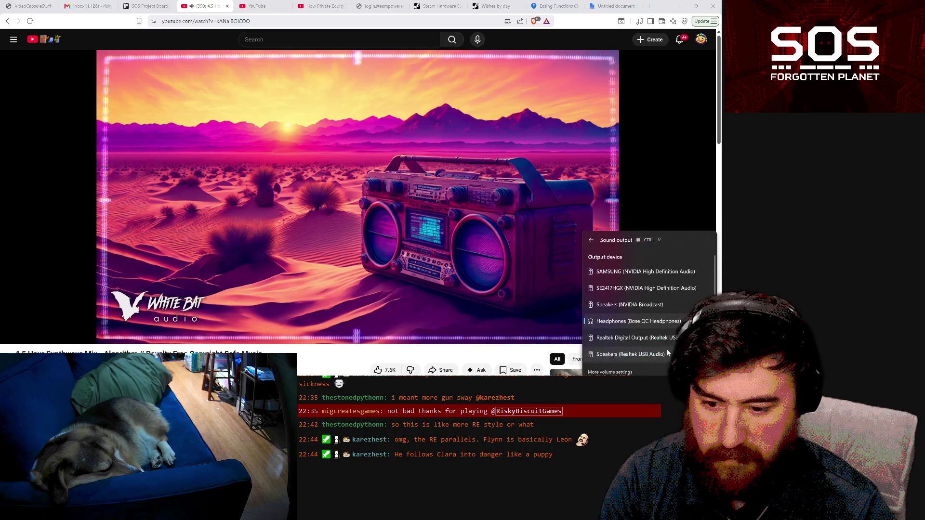
{"action": "left_click", "coordinate": [663, 323]}
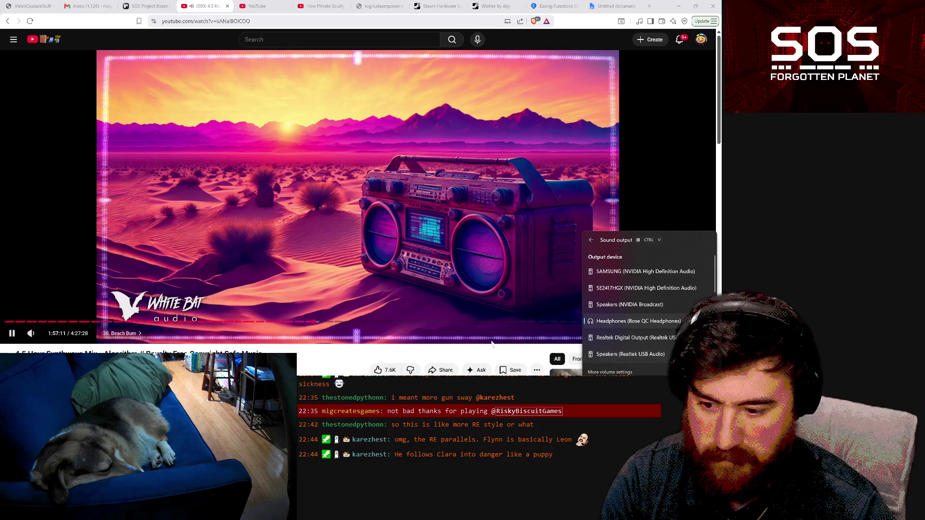
{"action": "key", "text": "alt+Tab"}
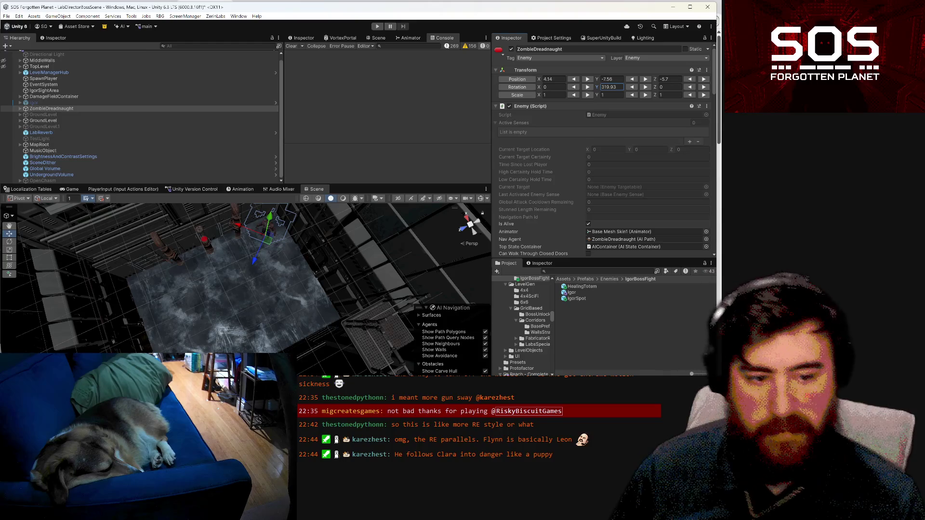
- Play-test from the Menu scene, confirm the greeting, and load the Day 1 save
{"action": "left_click_drag", "start_coordinate": [239, 284], "coordinate": [244, 249]}
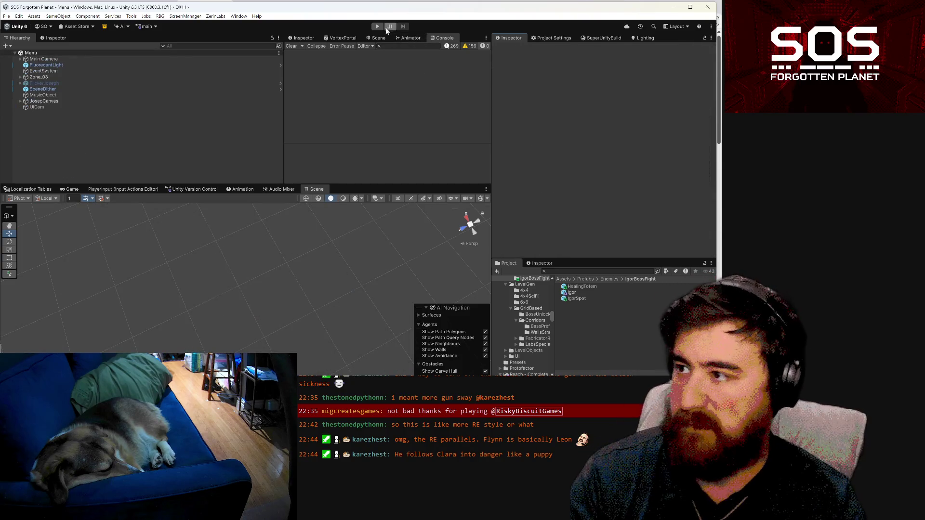
{"action": "left_click", "coordinate": [378, 26]}
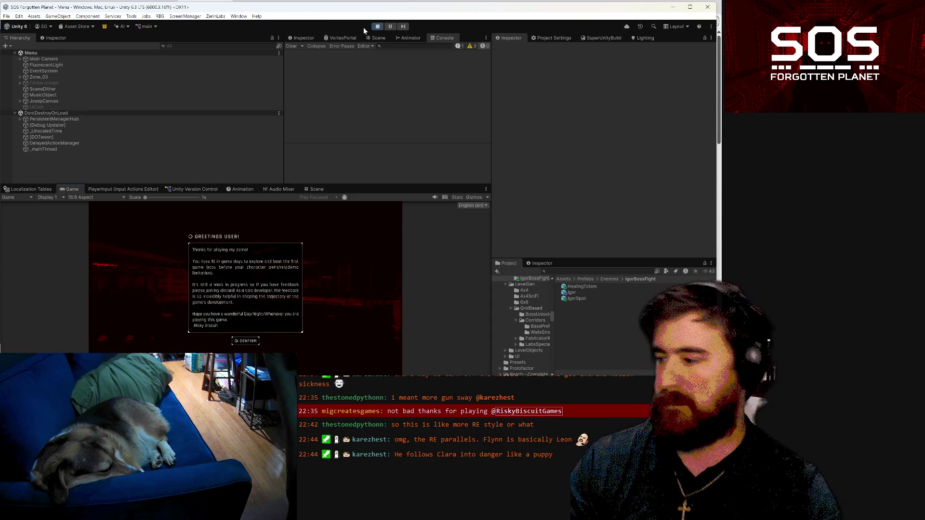
{"action": "left_click", "coordinate": [246, 346]}
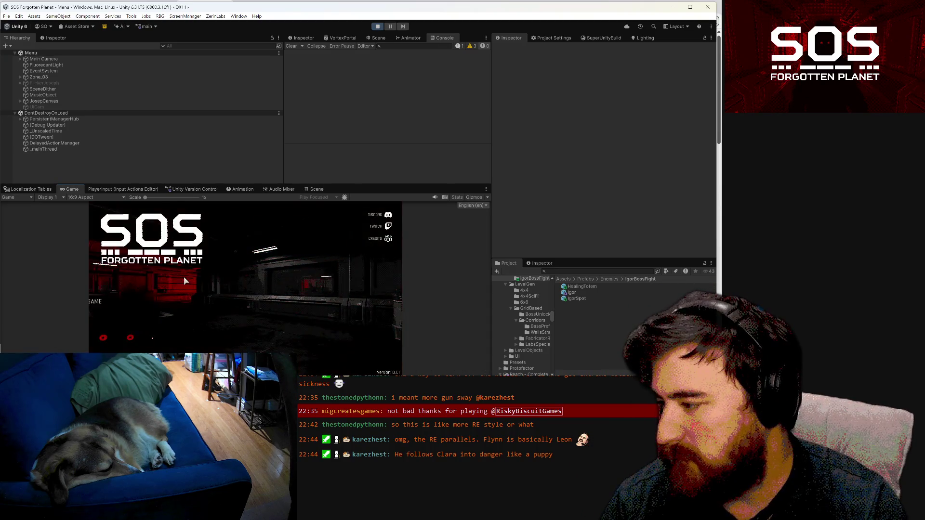
{"action": "left_click", "coordinate": [123, 314]}
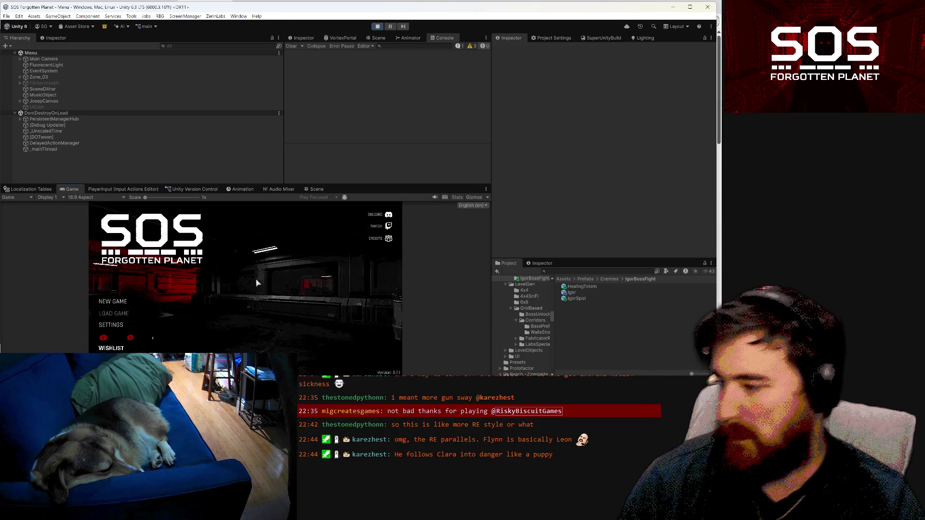
{"action": "left_click", "coordinate": [276, 239]}
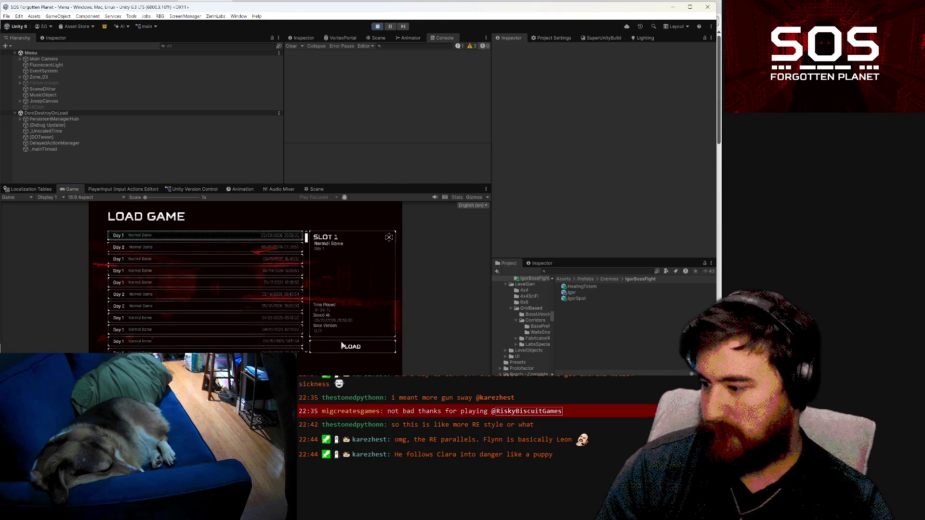
{"action": "left_click", "coordinate": [351, 345]}
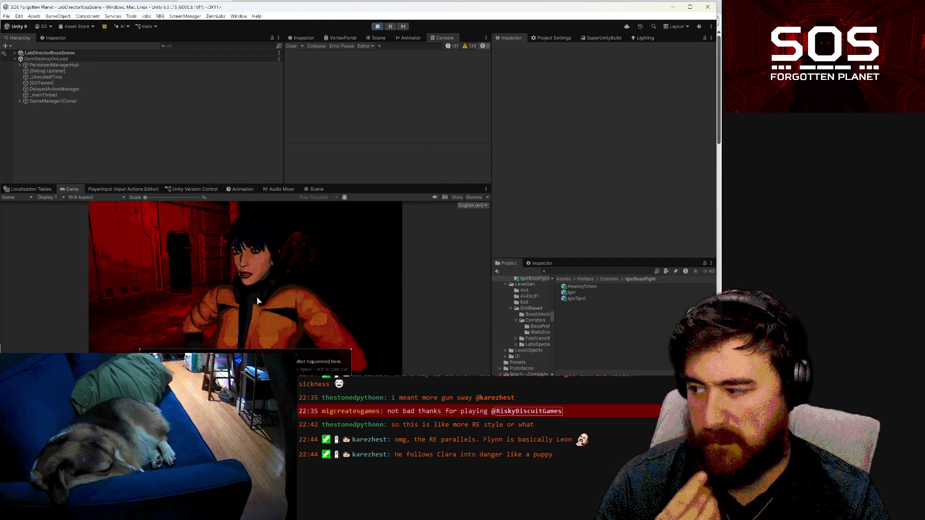
- Advance the Igor cutscene dialogue and walk the character through the corridor into the boss fight
{"action": "left_click", "coordinate": [257, 301]}
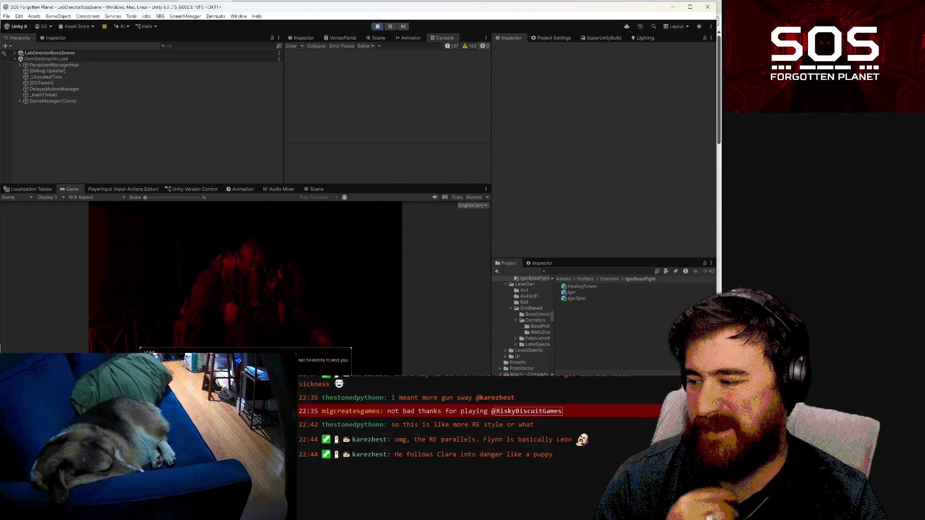
{"action": "key", "text": "space"}
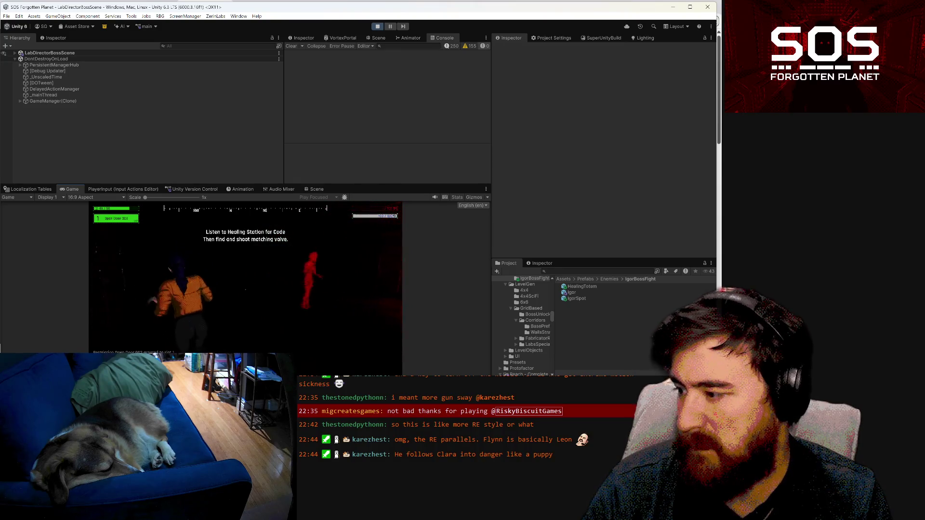
{"action": "key", "text": "w"}
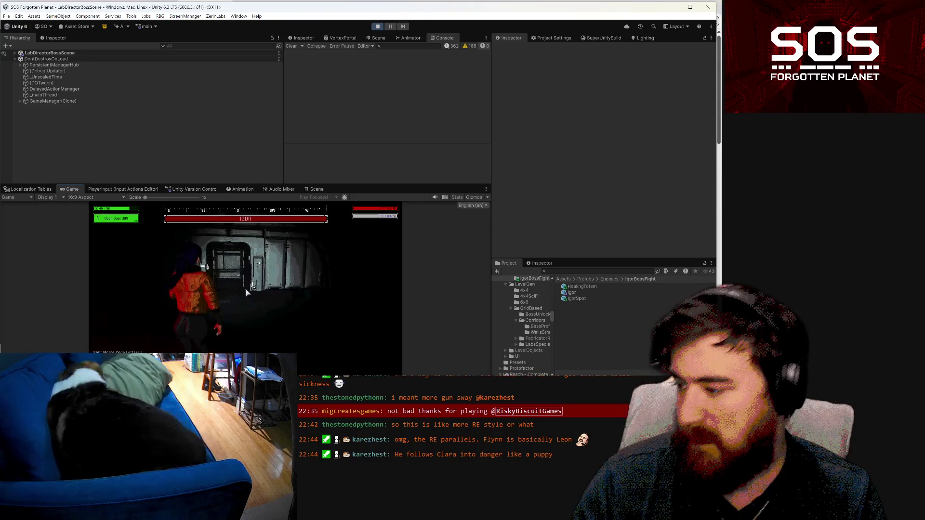
- Pause the game, resume it, pause again, then return to the Scene view
{"action": "key", "text": "Escape"}
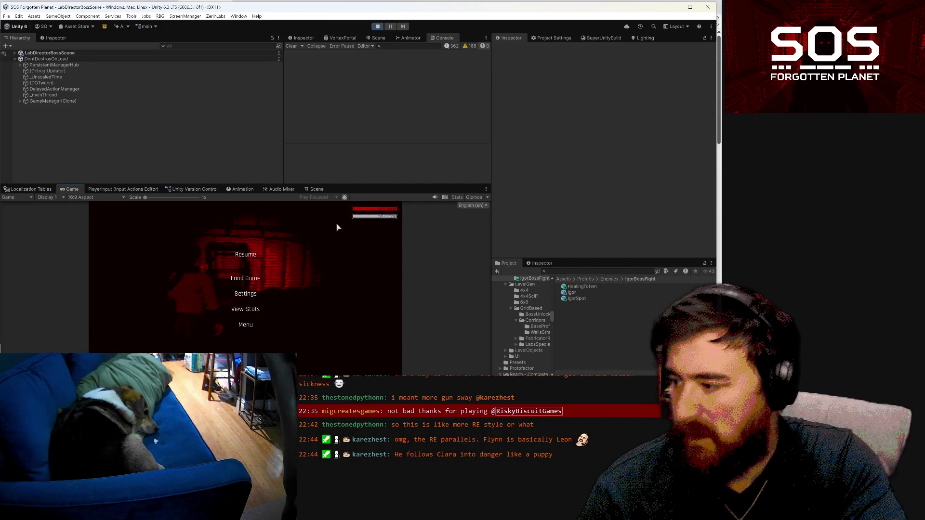
{"action": "left_click", "coordinate": [245, 258]}
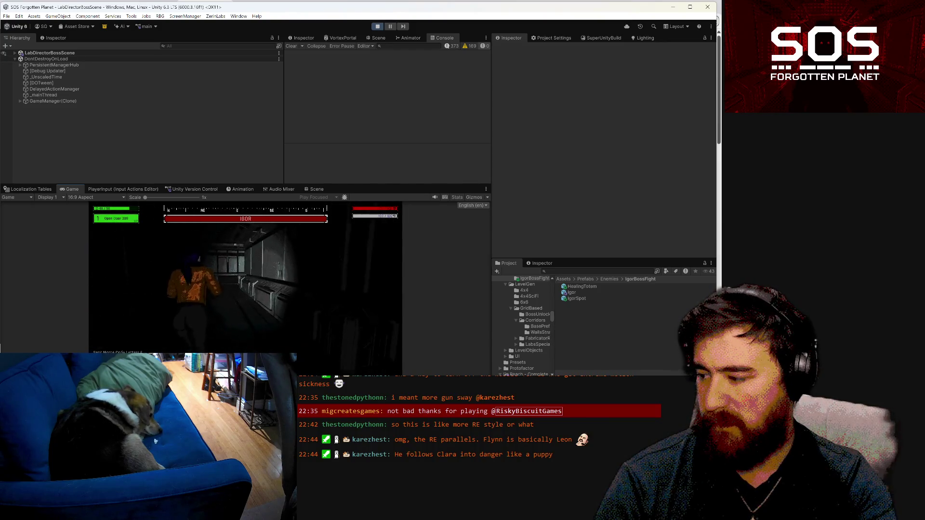
{"action": "key", "text": "Escape"}
{"action": "key", "text": "Escape"}
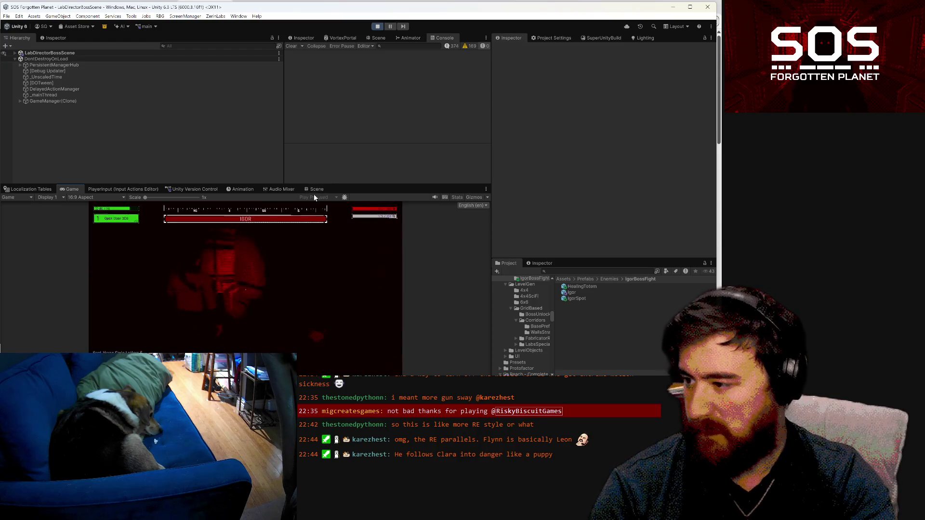
{"action": "left_click", "coordinate": [318, 189]}
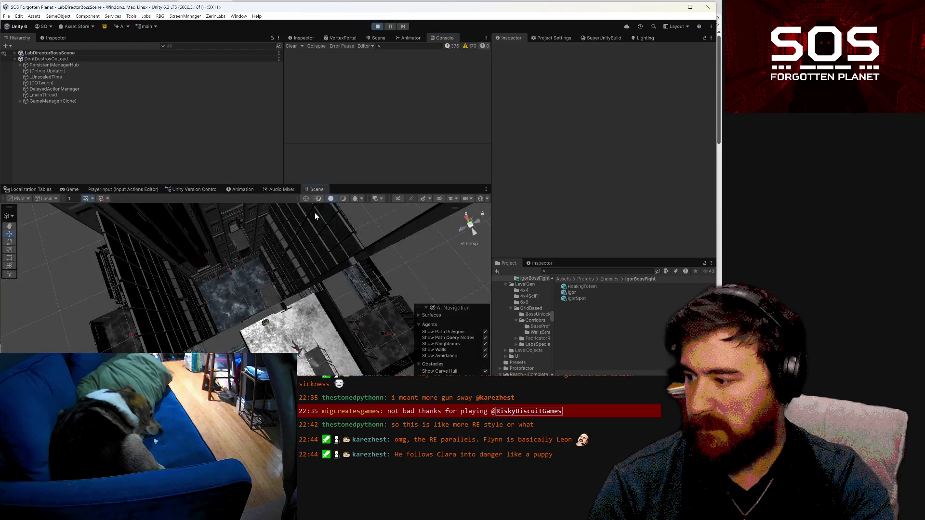
- Orbit to a top-down view of the corridors and enable Gizmos to show icons and room labels
{"action": "mouse_move", "coordinate": [241, 280]}
{"action": "left_mouse_down"}
{"action": "mouse_move", "coordinate": [275, 253]}
{"action": "mouse_move", "coordinate": [328, 298]}
{"action": "mouse_move", "coordinate": [238, 281]}
{"action": "mouse_move", "coordinate": [338, 307]}
{"action": "mouse_move", "coordinate": [211, 310]}
{"action": "mouse_move", "coordinate": [400, 271]}
{"action": "mouse_move", "coordinate": [402, 241]}
{"action": "mouse_move", "coordinate": [594, 322]}
{"action": "mouse_move", "coordinate": [652, 313]}
{"action": "mouse_move", "coordinate": [608, 299]}
{"action": "mouse_move", "coordinate": [447, 117]}
{"action": "left_mouse_up"}
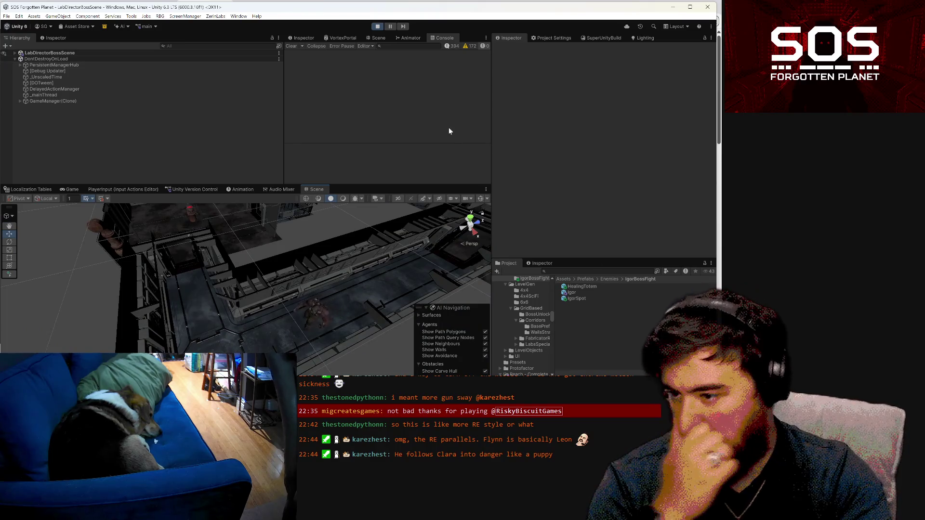
{"action": "left_click", "coordinate": [481, 199]}
{"action": "mouse_move", "coordinate": [480, 199]}
{"action": "left_mouse_down"}
{"action": "mouse_move", "coordinate": [464, 269]}
{"action": "mouse_move", "coordinate": [540, 267]}
{"action": "mouse_move", "coordinate": [498, 273]}
{"action": "left_mouse_up"}
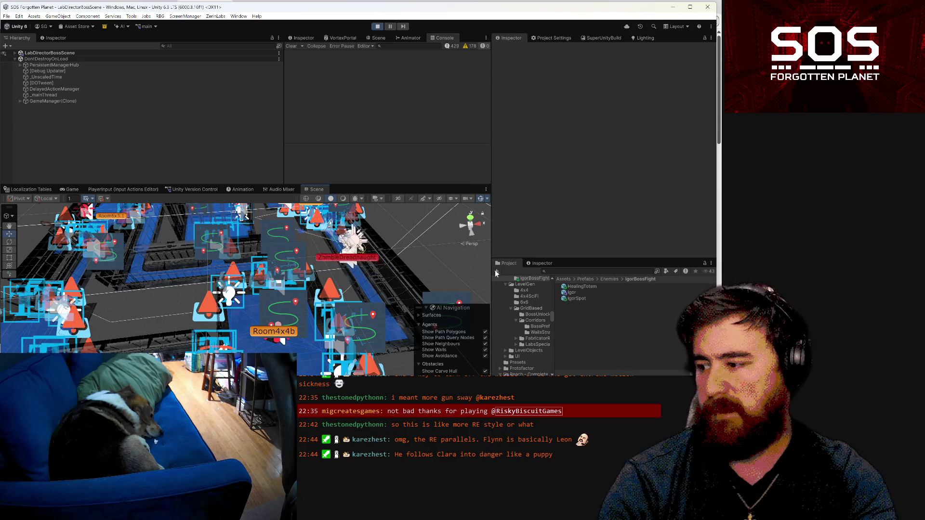
- Select the ZombieDreadnaught boss, stop the play test, and orbit down close to select its model
{"action": "mouse_move", "coordinate": [282, 339]}
{"action": "left_mouse_down"}
{"action": "mouse_move", "coordinate": [388, 322]}
{"action": "mouse_move", "coordinate": [381, 325]}
{"action": "left_mouse_up"}
{"action": "scroll", "coordinate": [381, 325], "scroll_direction": "up", "scroll_amount": 5}
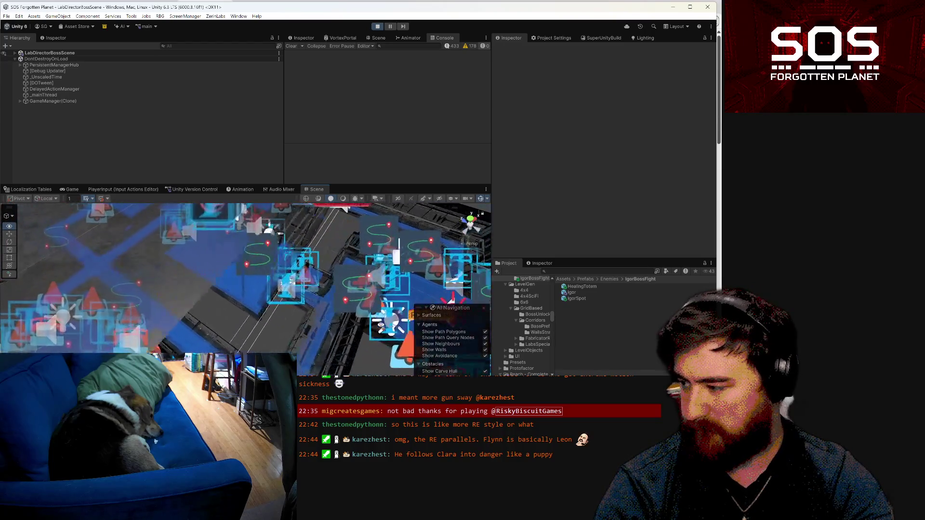
{"action": "scroll", "coordinate": [452, 317], "scroll_direction": "down", "scroll_amount": 5}
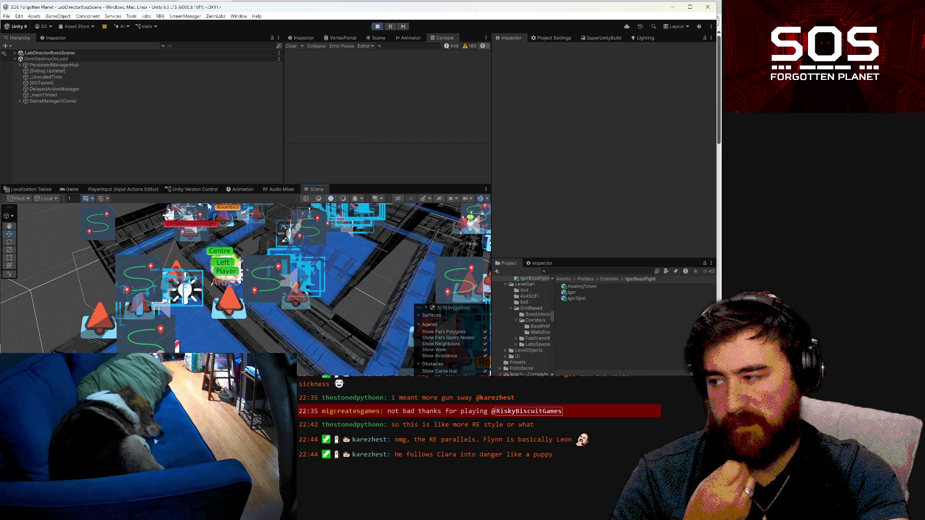
{"action": "left_click", "coordinate": [172, 231]}
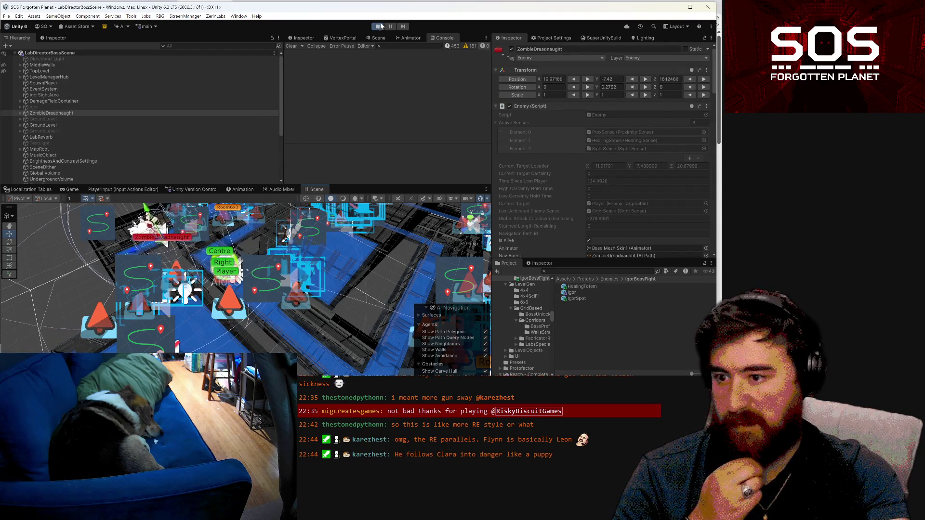
{"action": "left_click", "coordinate": [380, 26]}
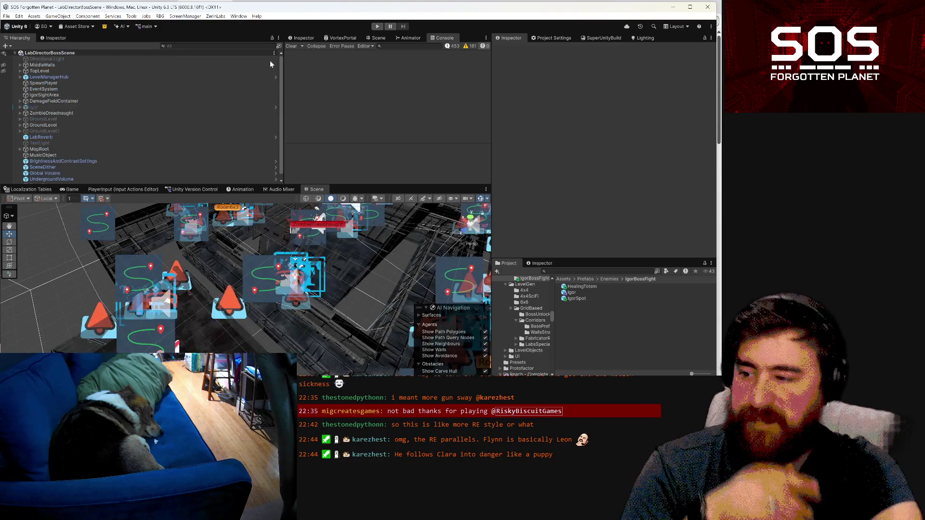
{"action": "mouse_move", "coordinate": [294, 282]}
{"action": "left_mouse_down"}
{"action": "mouse_move", "coordinate": [325, 209]}
{"action": "mouse_move", "coordinate": [250, 245]}
{"action": "left_mouse_up"}
{"action": "left_click", "coordinate": [235, 281]}
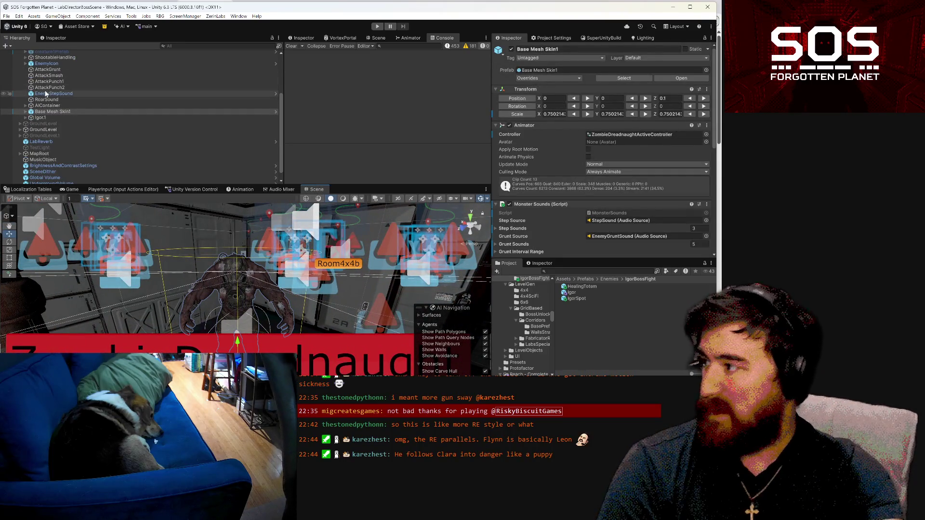
- Select Igor1 in the Hierarchy and expand it to review its children and Enemy NPC components
{"action": "scroll", "coordinate": [32, 96], "scroll_direction": "up", "scroll_amount": 2}
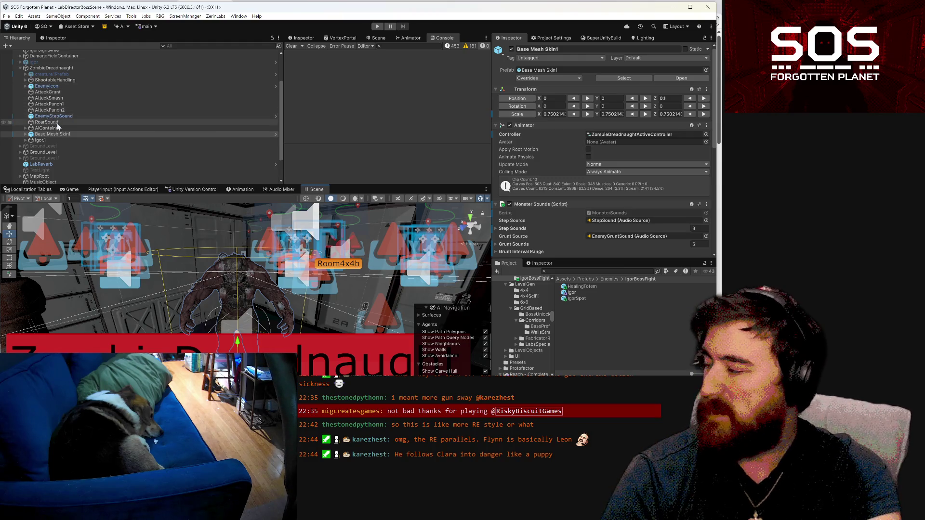
{"action": "left_click", "coordinate": [44, 140]}
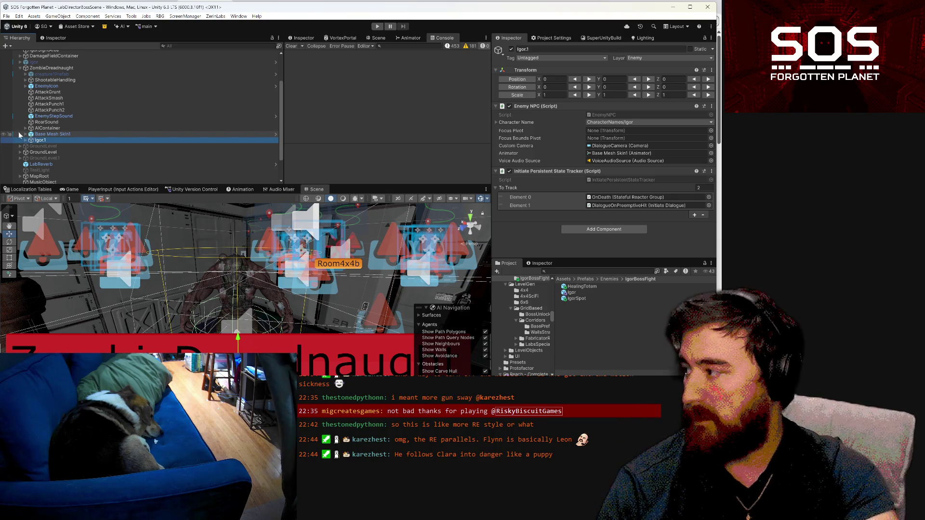
{"action": "left_click", "coordinate": [26, 140]}
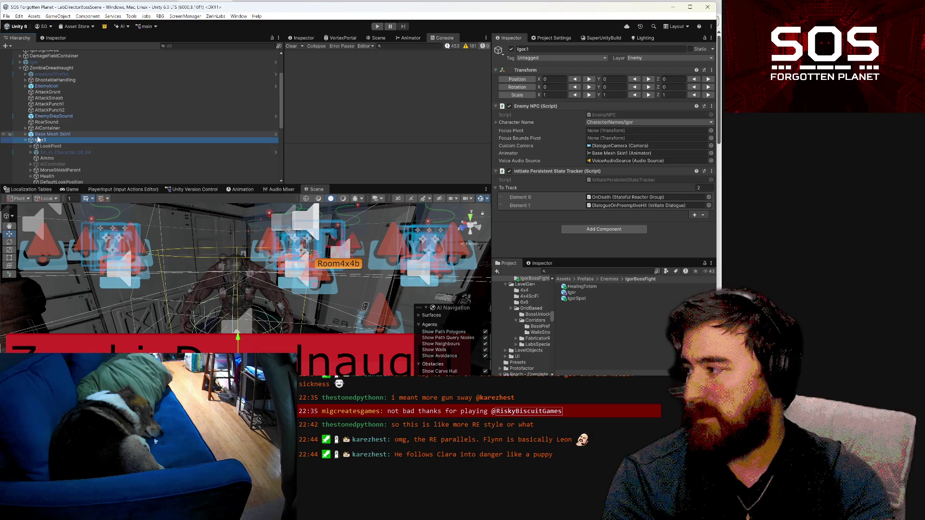
{"action": "scroll", "coordinate": [36, 138], "scroll_direction": "down", "scroll_amount": 3}
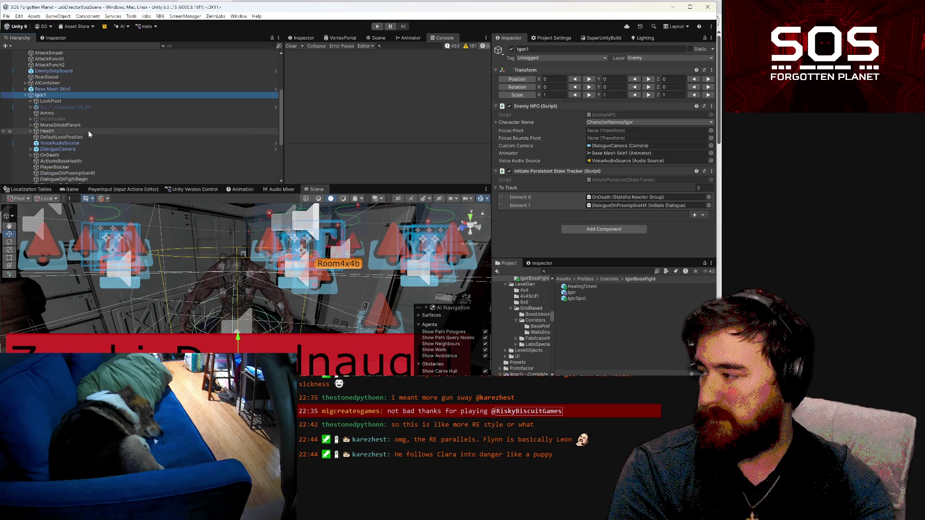
{"action": "scroll", "coordinate": [85, 132], "scroll_direction": "down", "scroll_amount": 2}
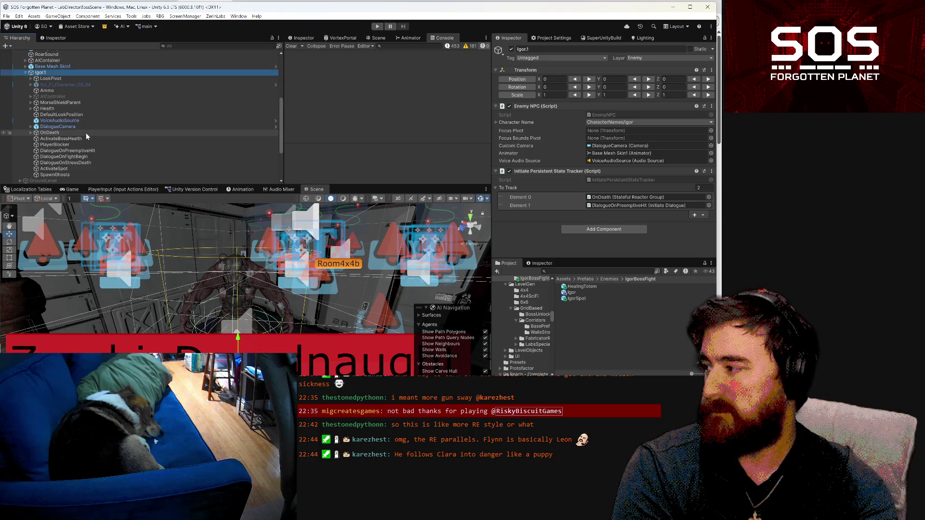
{"action": "scroll", "coordinate": [85, 132], "scroll_direction": "up", "scroll_amount": 3}
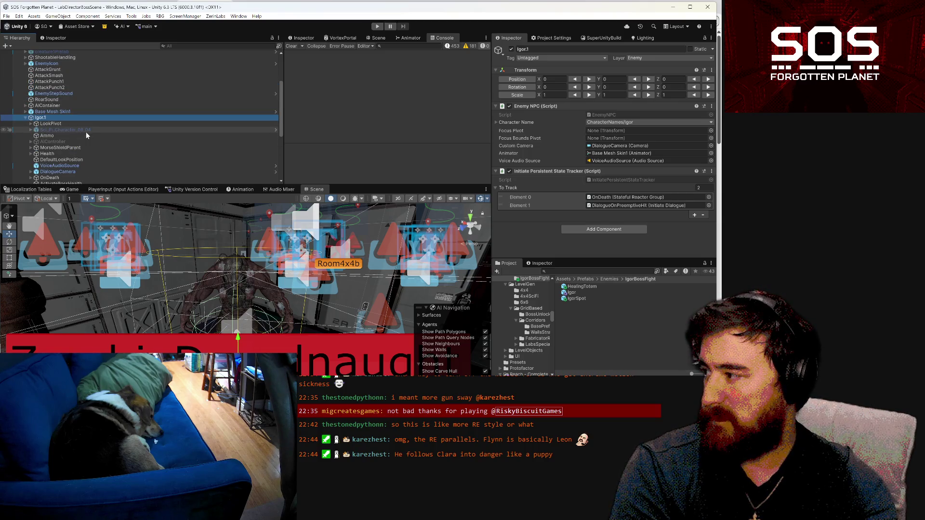
- Rename Igor1 to 'BossLayer' and select its AIController child
{"action": "left_click", "coordinate": [69, 118]}
{"action": "type", "text": "BossLay"}
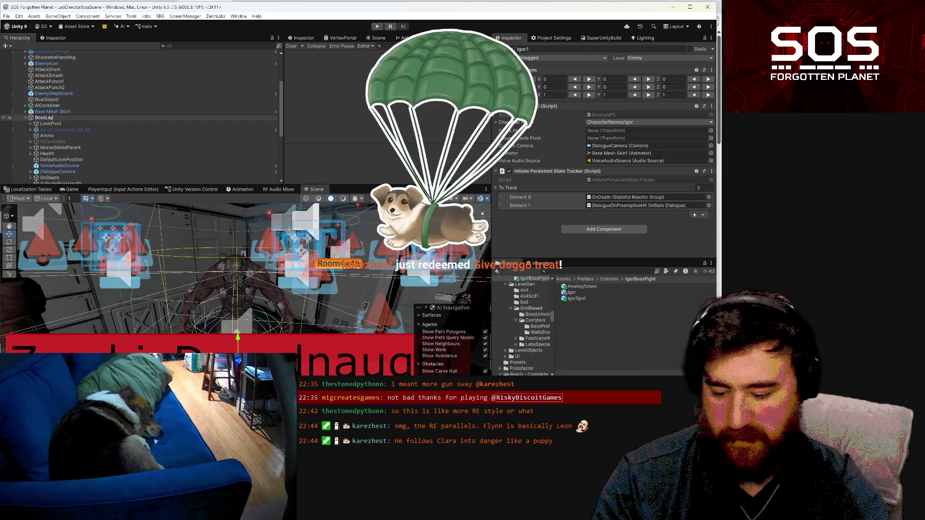
{"action": "type", "text": "er"}
{"action": "key", "text": "Return"}
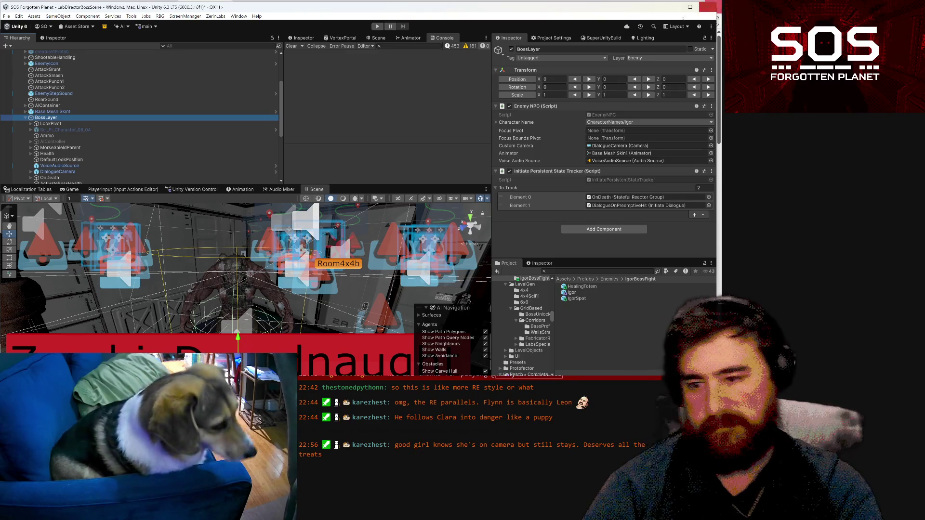
{"action": "scroll", "coordinate": [79, 115], "scroll_direction": "down", "scroll_amount": 3}
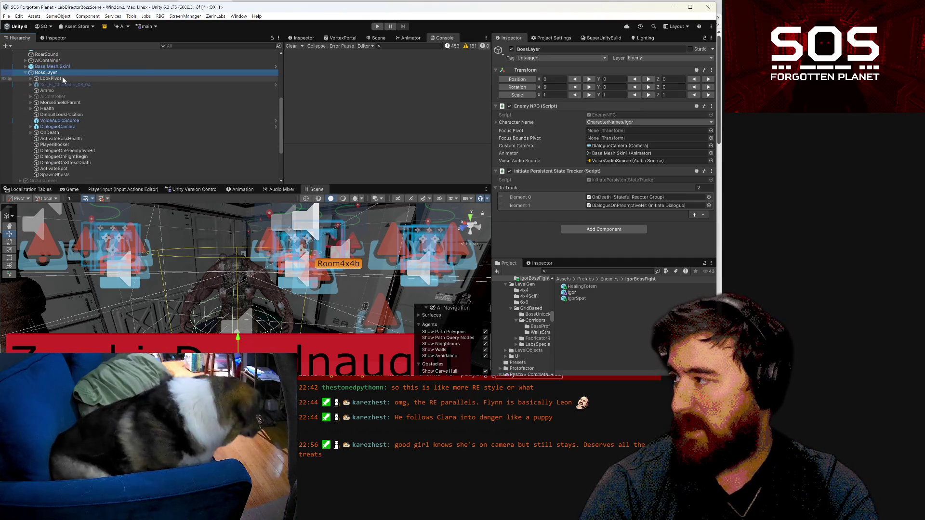
{"action": "left_click", "coordinate": [56, 97]}
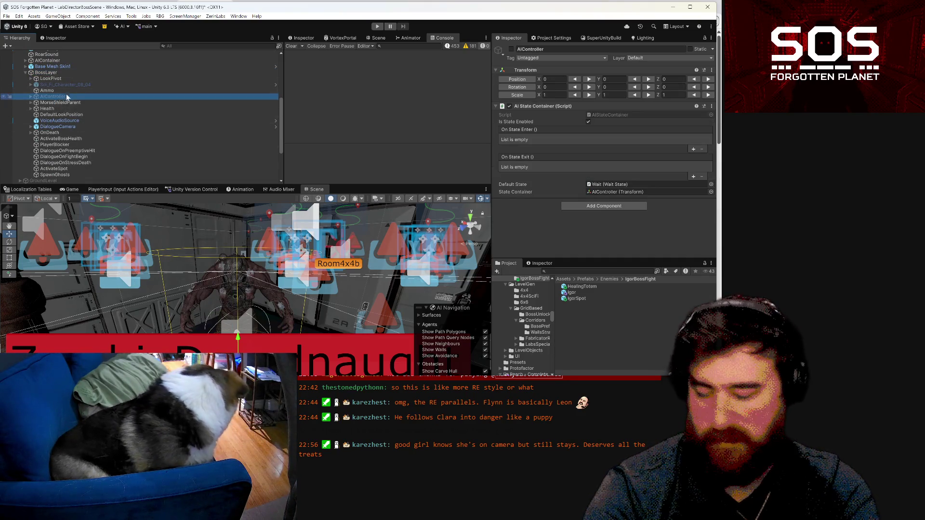
- Delete the AIController object, then inspect MorseShieldParent and the boss Health object
{"action": "key", "text": "Delete"}
{"action": "left_click", "coordinate": [74, 97]}
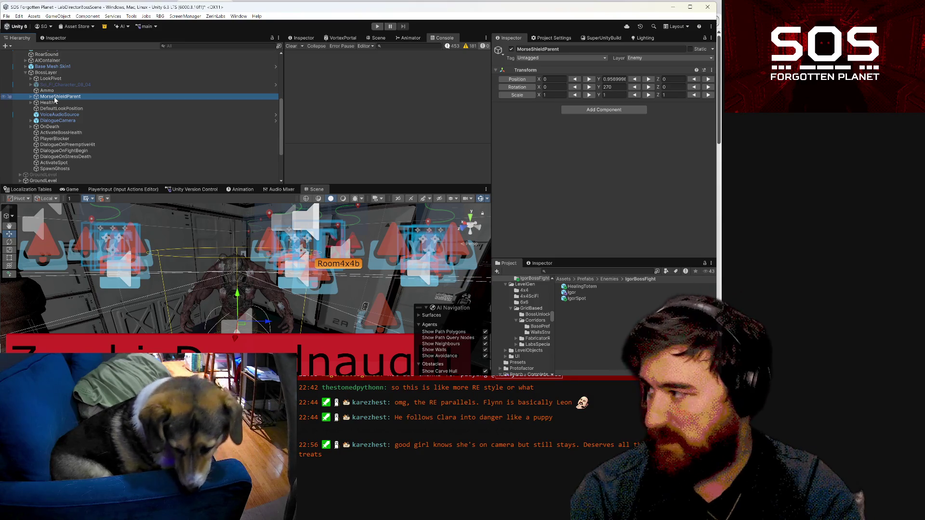
{"action": "scroll", "coordinate": [55, 100], "scroll_direction": "up", "scroll_amount": 2}
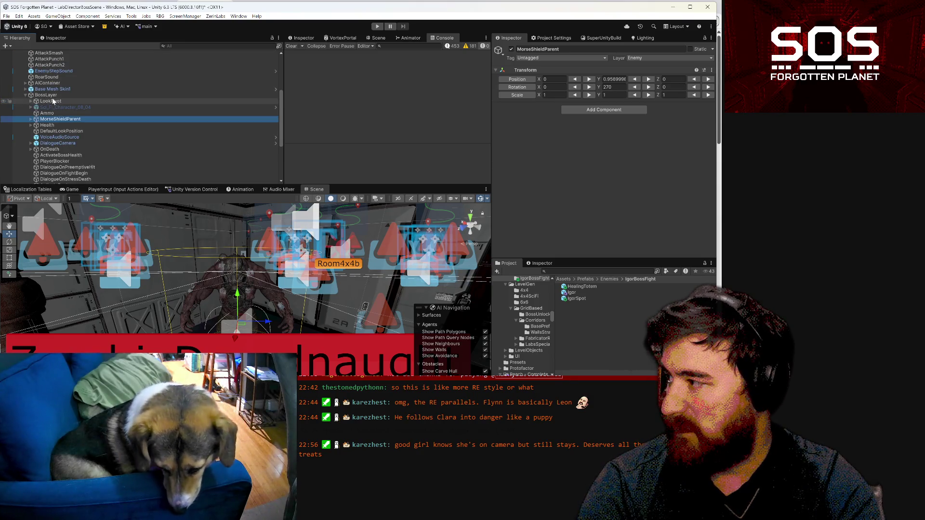
{"action": "left_click", "coordinate": [56, 126]}
- Inspect ShootableHandling's Enemy Health events, expand its children, and select the boss Health object
{"action": "scroll", "coordinate": [56, 126], "scroll_direction": "up", "scroll_amount": 2}
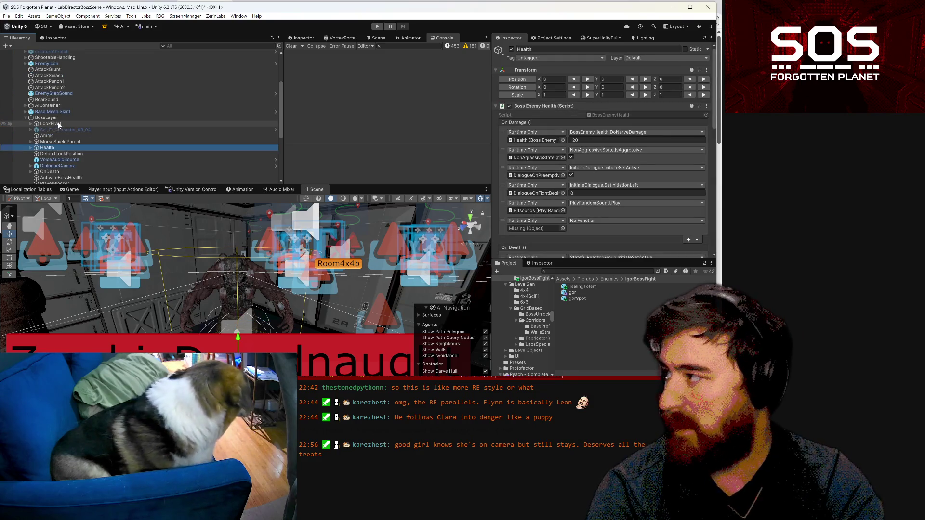
{"action": "scroll", "coordinate": [58, 124], "scroll_direction": "up", "scroll_amount": 4}
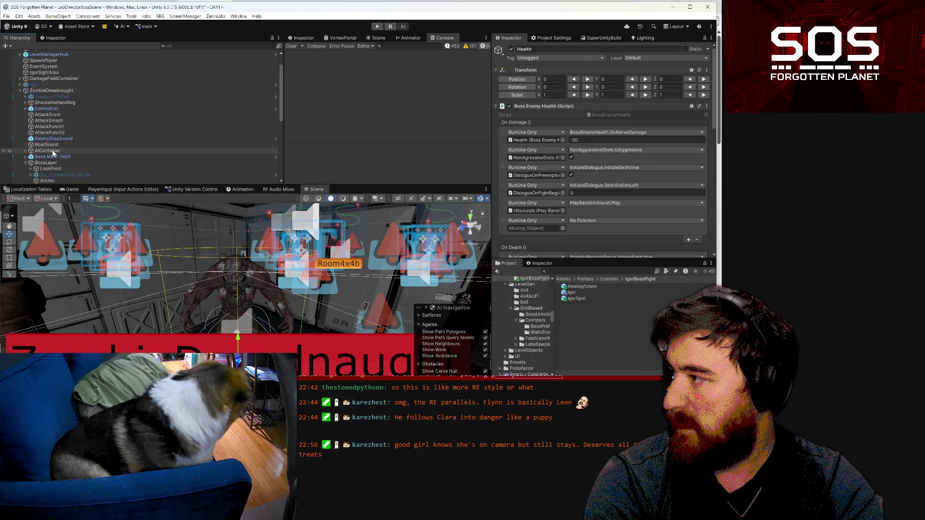
{"action": "left_click", "coordinate": [63, 102]}
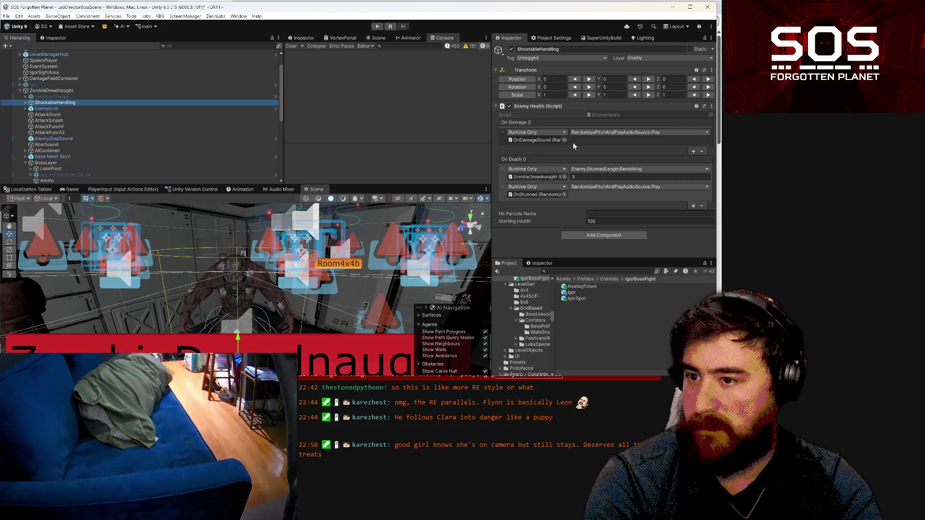
{"action": "left_click", "coordinate": [25, 102]}
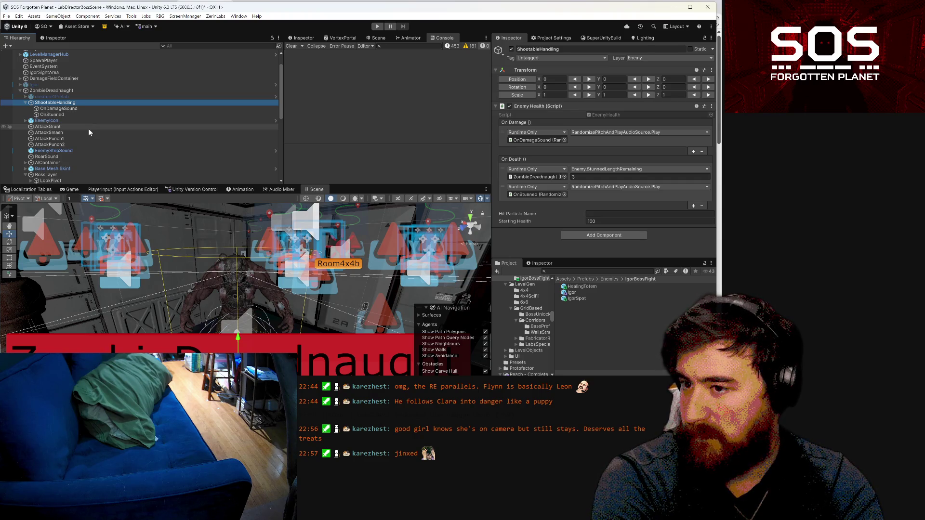
{"action": "scroll", "coordinate": [89, 128], "scroll_direction": "down", "scroll_amount": 2}
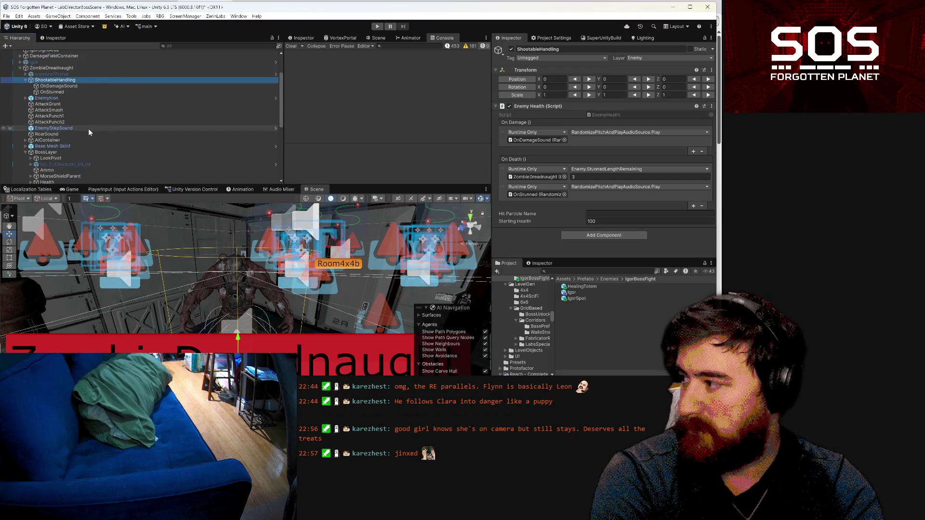
{"action": "left_click", "coordinate": [56, 182]}
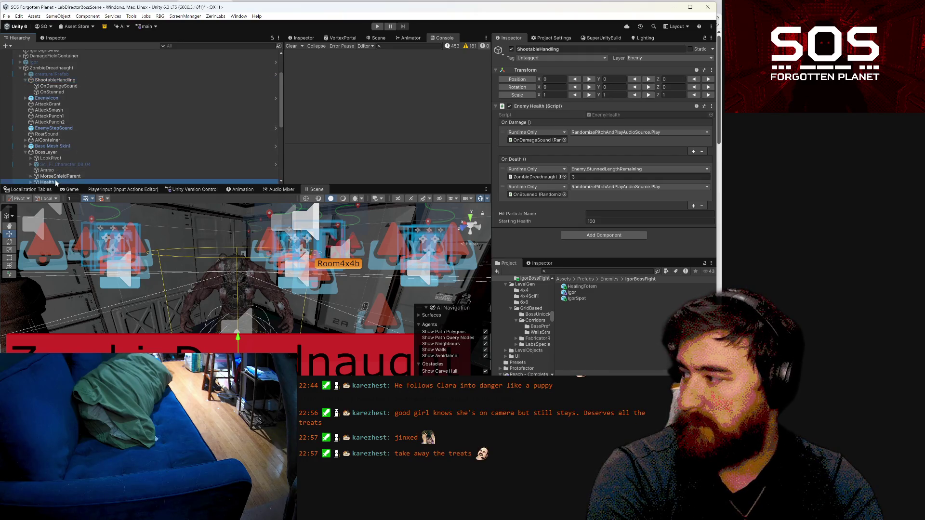
- Review Health's Boss Enemy Health death, nerve and threshold events, then select the monster model
{"action": "scroll", "coordinate": [648, 146], "scroll_direction": "down", "scroll_amount": 3}
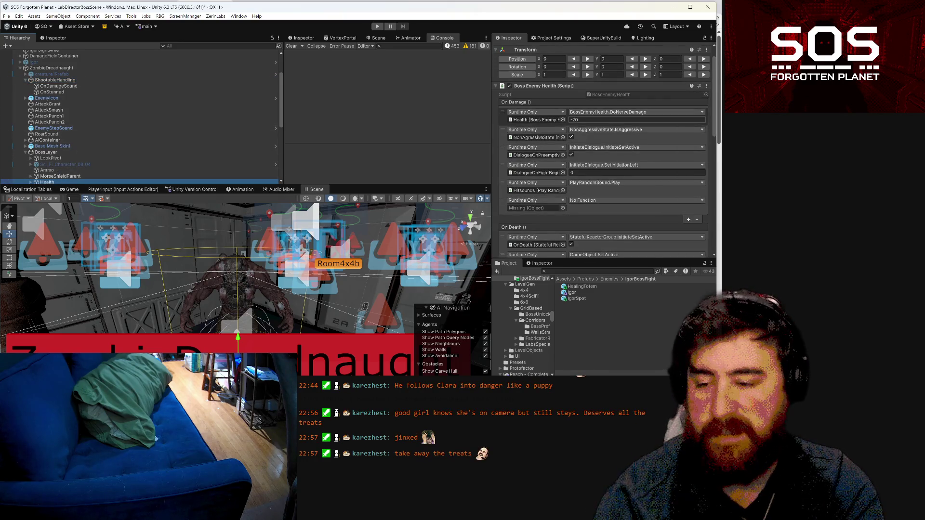
{"action": "scroll", "coordinate": [594, 146], "scroll_direction": "down", "scroll_amount": 4}
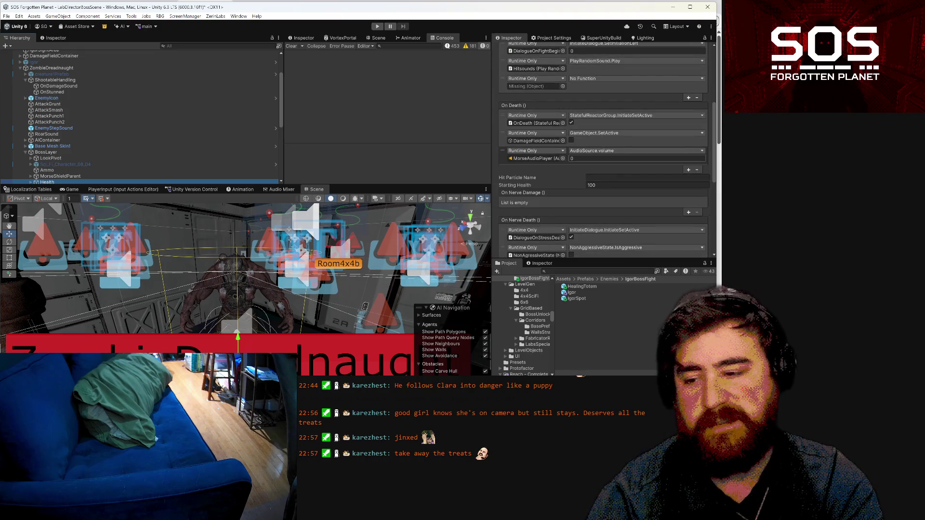
{"action": "scroll", "coordinate": [578, 128], "scroll_direction": "down", "scroll_amount": 7}
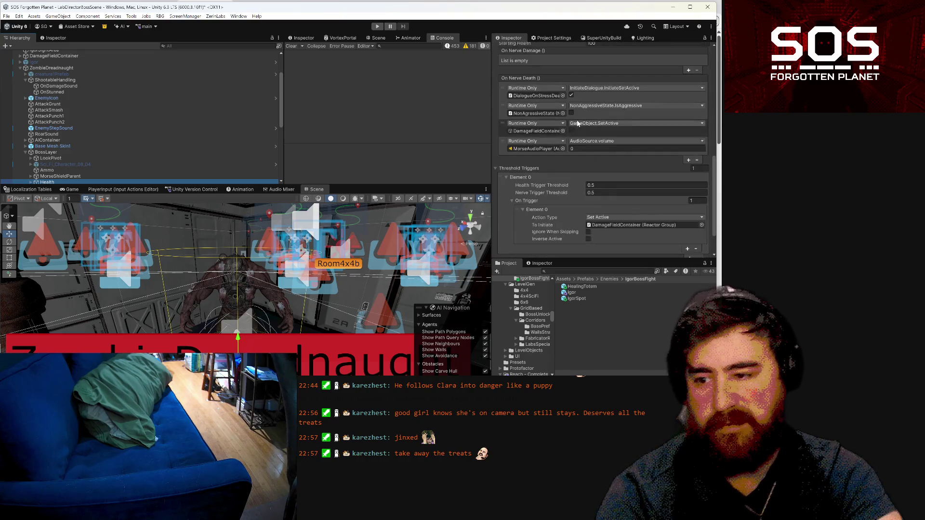
{"action": "scroll", "coordinate": [578, 124], "scroll_direction": "down", "scroll_amount": 2}
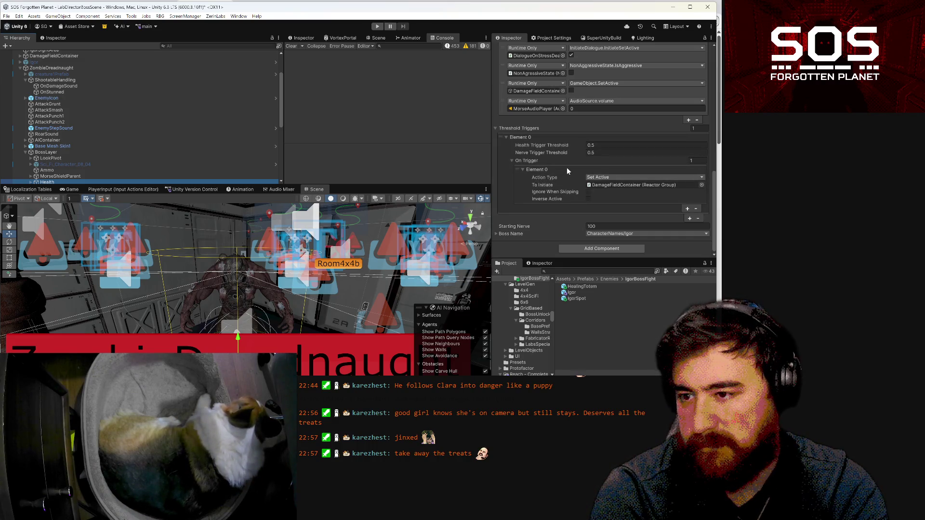
{"action": "scroll", "coordinate": [567, 167], "scroll_direction": "up", "scroll_amount": 3}
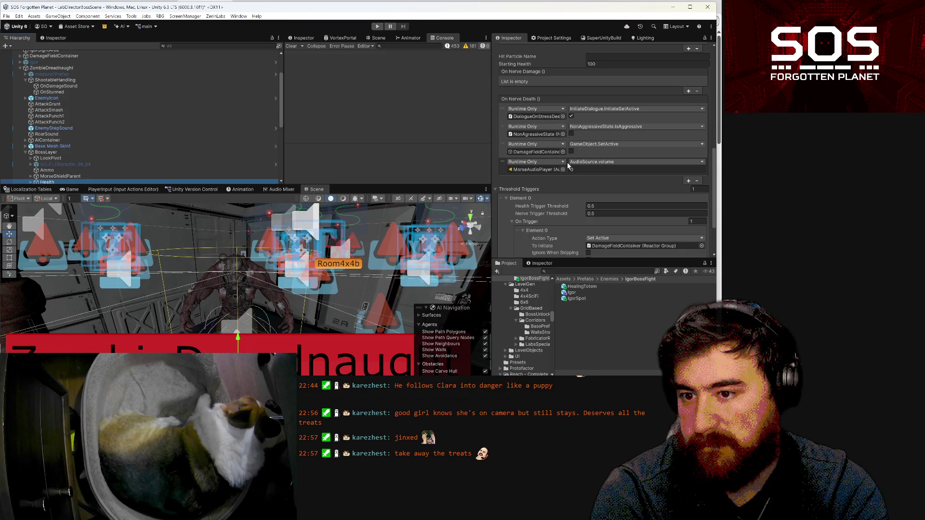
{"action": "scroll", "coordinate": [52, 143], "scroll_direction": "down", "scroll_amount": 2}
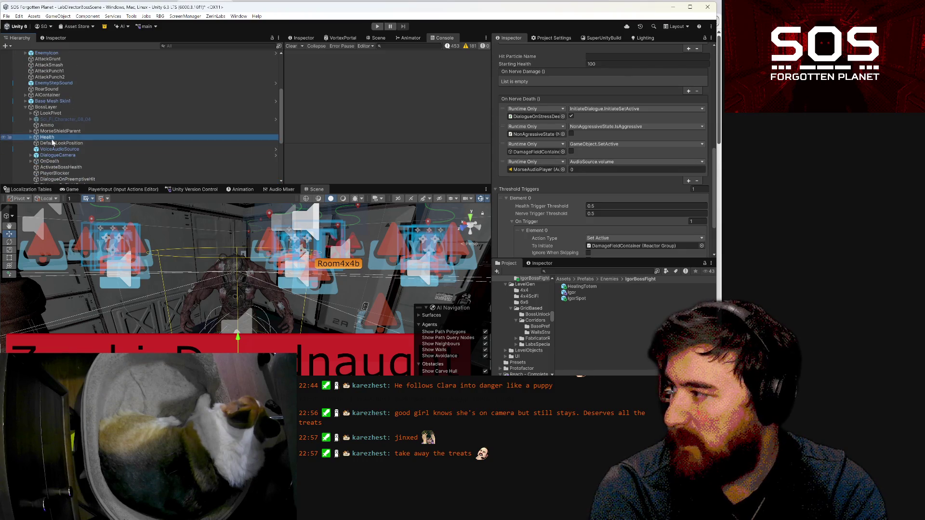
{"action": "scroll", "coordinate": [53, 140], "scroll_direction": "up", "scroll_amount": 2}
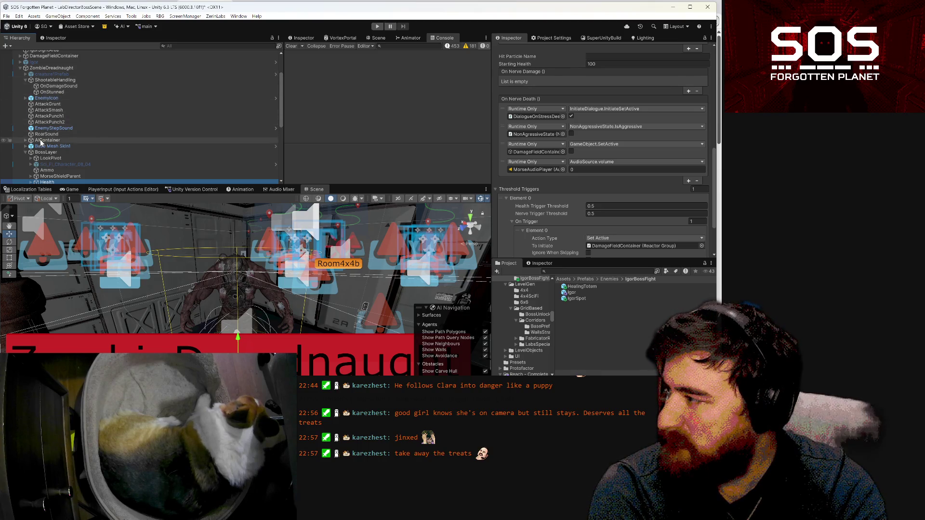
{"action": "left_click", "coordinate": [231, 261]}
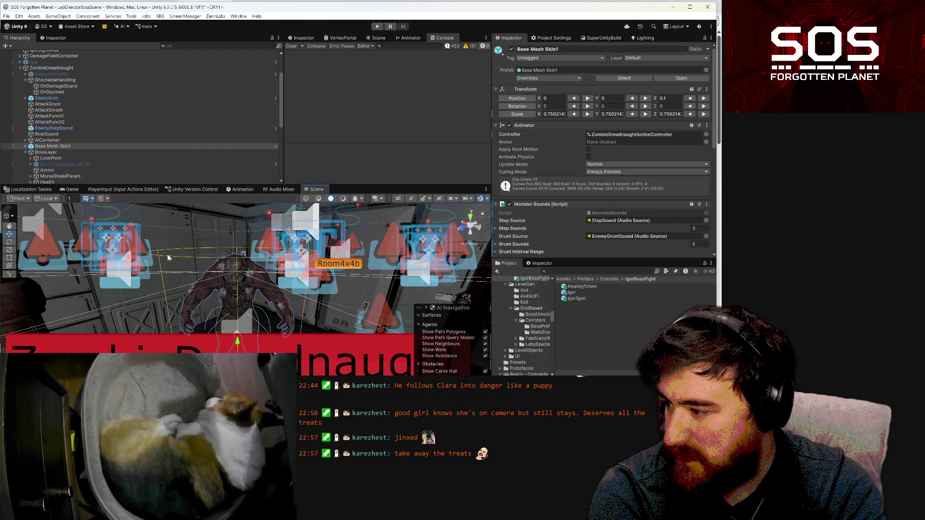
{"action": "scroll", "coordinate": [72, 116], "scroll_direction": "down", "scroll_amount": 2}
- Expand Base Mesh Skin1 to see Armor1 and Body4, then search for and open the SteveNewAi prefab
{"action": "left_click", "coordinate": [26, 123]}
{"action": "left_click", "coordinate": [31, 130]}
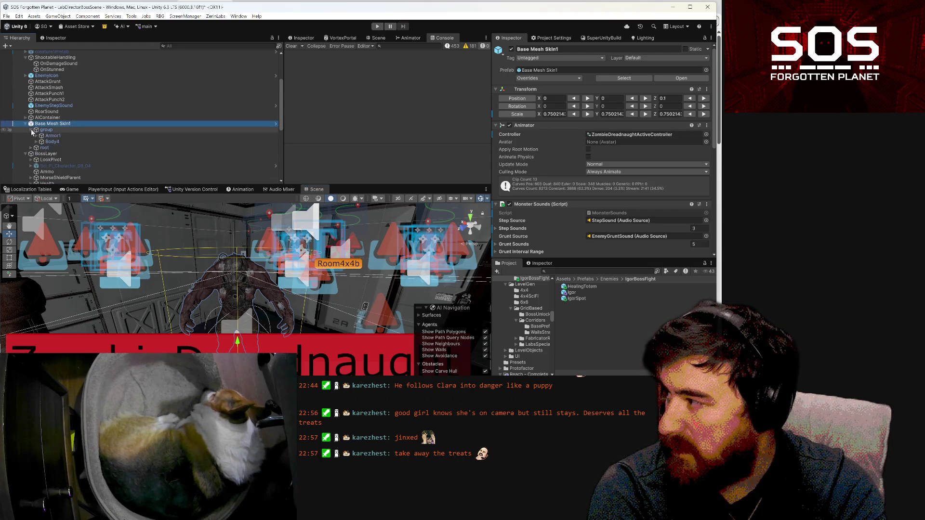
{"action": "left_click", "coordinate": [575, 271]}
{"action": "type", "text": "streve"}
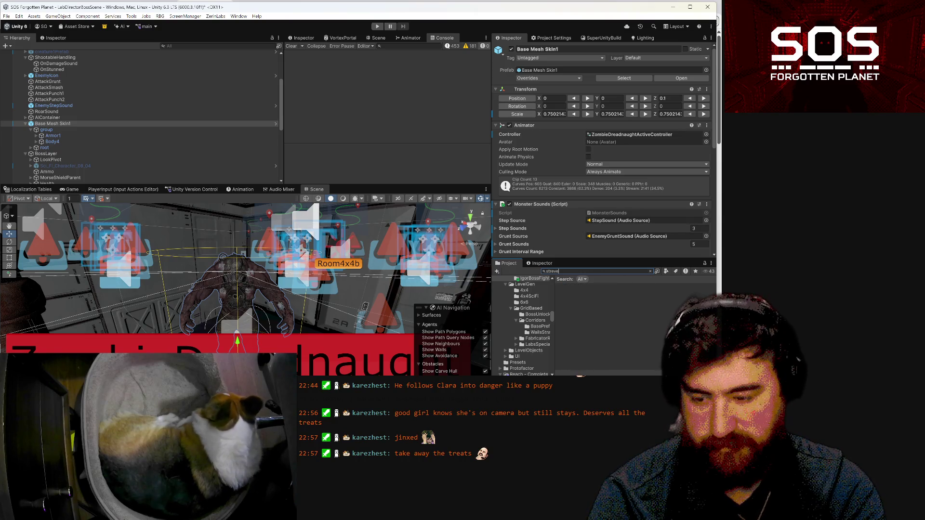
{"action": "key", "text": "Left"}
{"action": "key", "text": "Left"}
{"action": "key", "text": "Left"}
{"action": "key", "text": "BackSpace"}
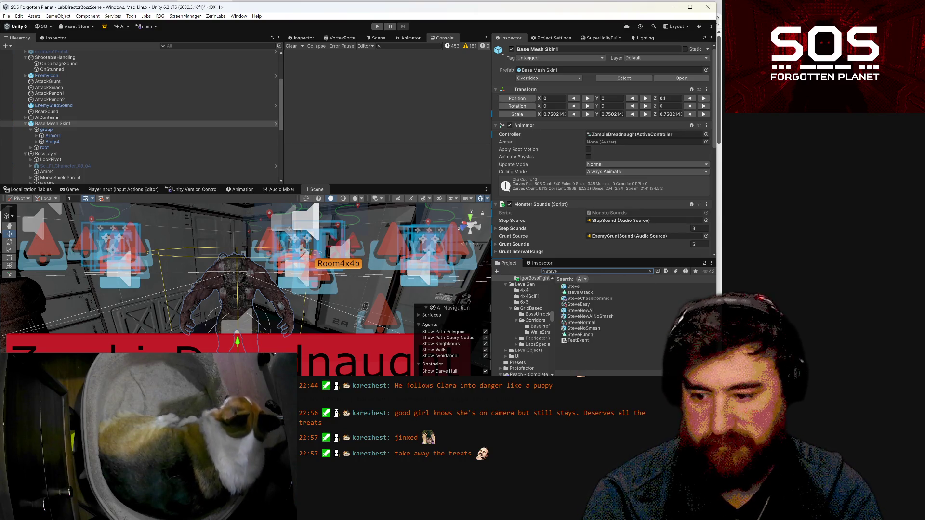
{"action": "double_click", "coordinate": [592, 312]}
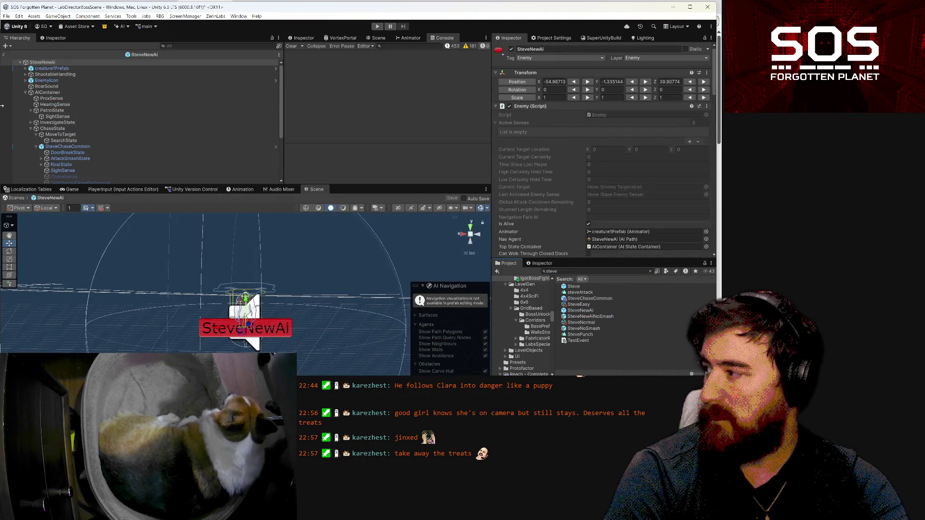
- Inspect the prefab's ShootableHandling health settings and select the creature's mesh_1 body
{"action": "scroll", "coordinate": [244, 289], "scroll_direction": "up", "scroll_amount": 6}
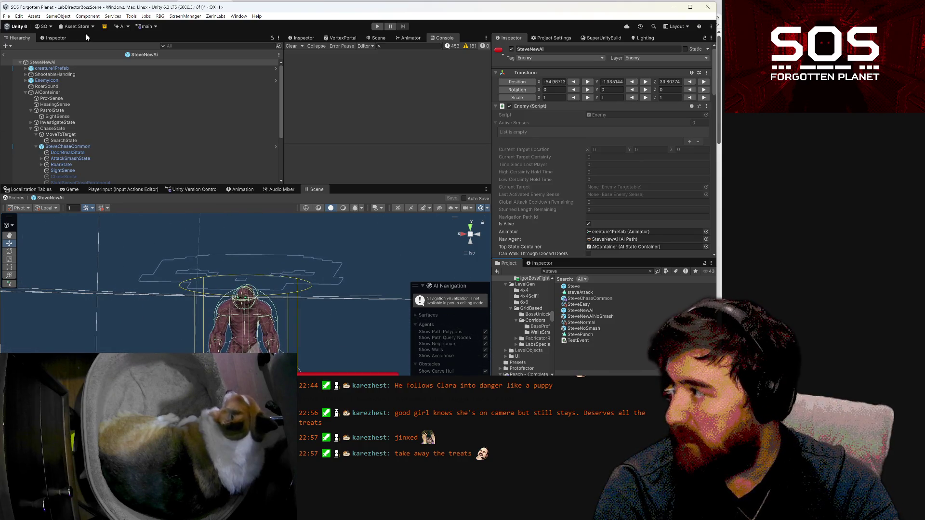
{"action": "left_click", "coordinate": [75, 75]}
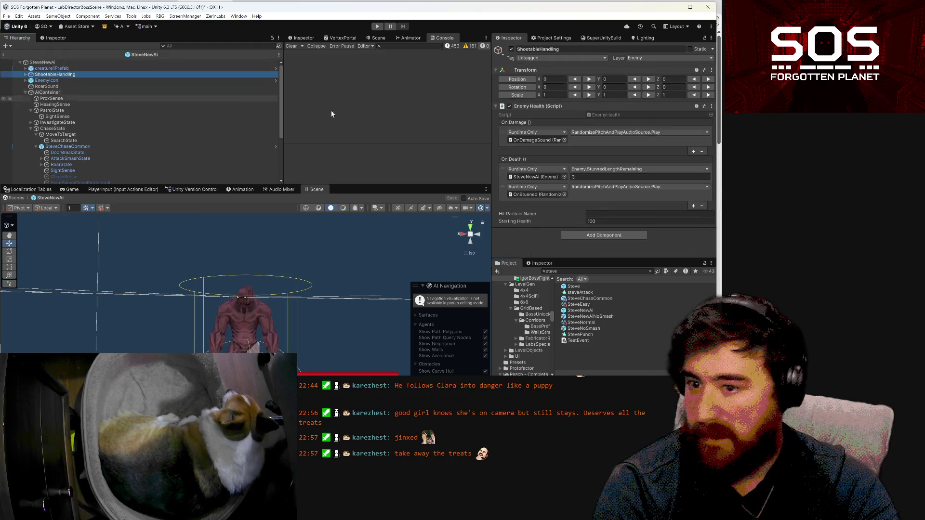
{"action": "scroll", "coordinate": [61, 135], "scroll_direction": "down", "scroll_amount": 3}
{"action": "scroll", "coordinate": [62, 135], "scroll_direction": "down", "scroll_amount": 2}
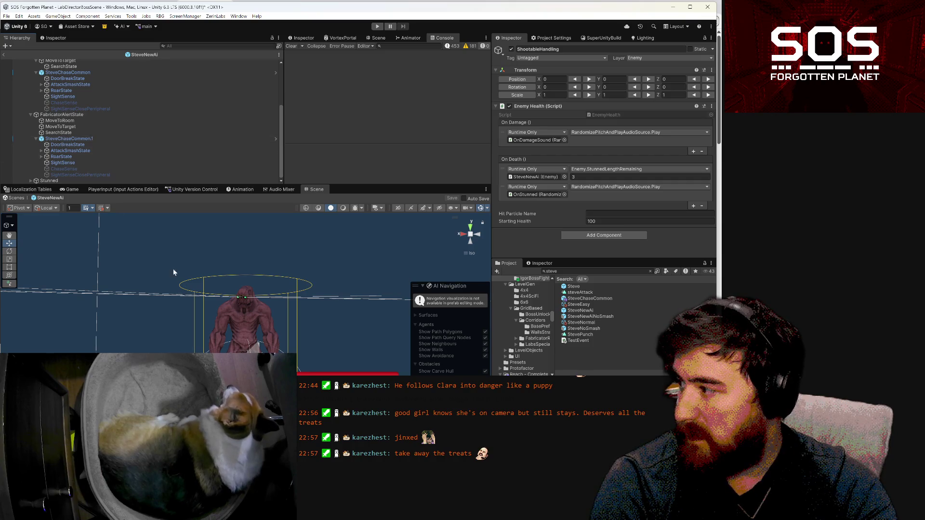
{"action": "left_click", "coordinate": [245, 309]}
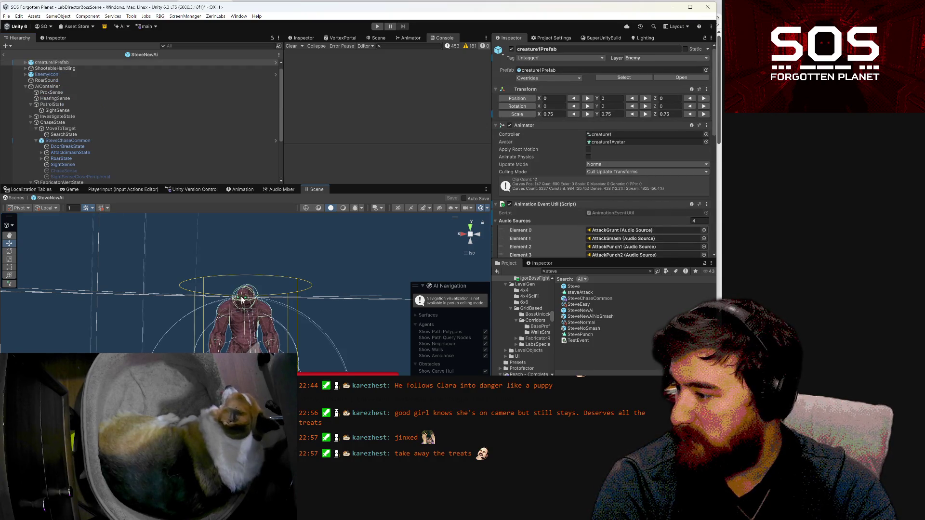
{"action": "left_click", "coordinate": [242, 298]}
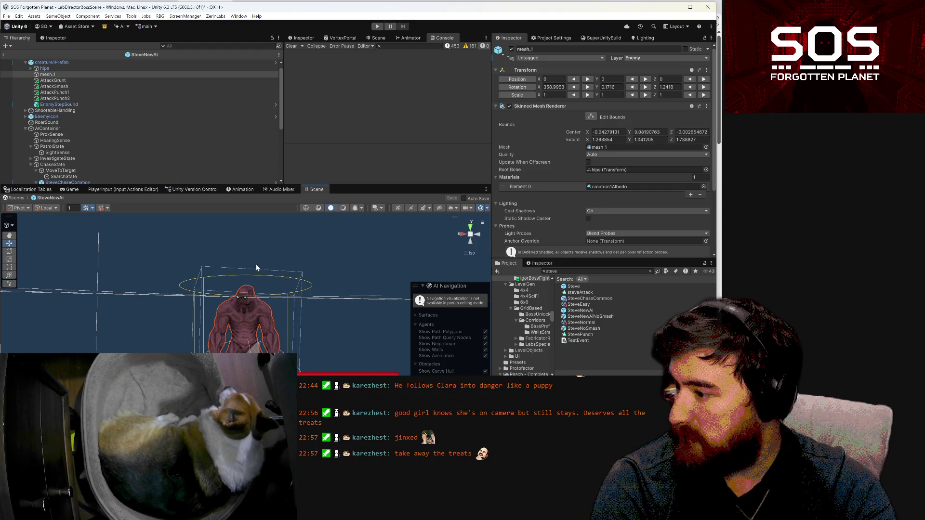
- Expand hips > spine > chest, select ChestShootable, and ping its Override Parent ShootableHandling
{"action": "left_click", "coordinate": [31, 68]}
{"action": "left_click", "coordinate": [36, 86]}
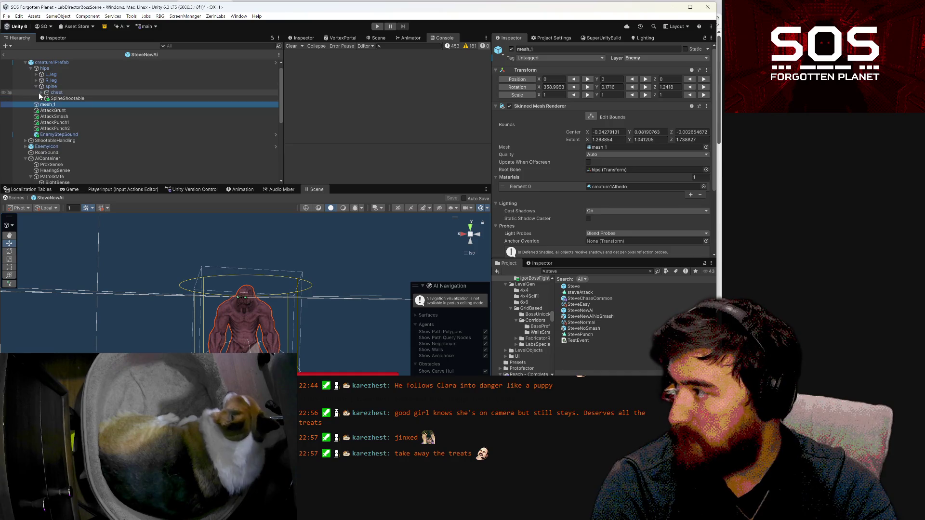
{"action": "left_click", "coordinate": [42, 93]}
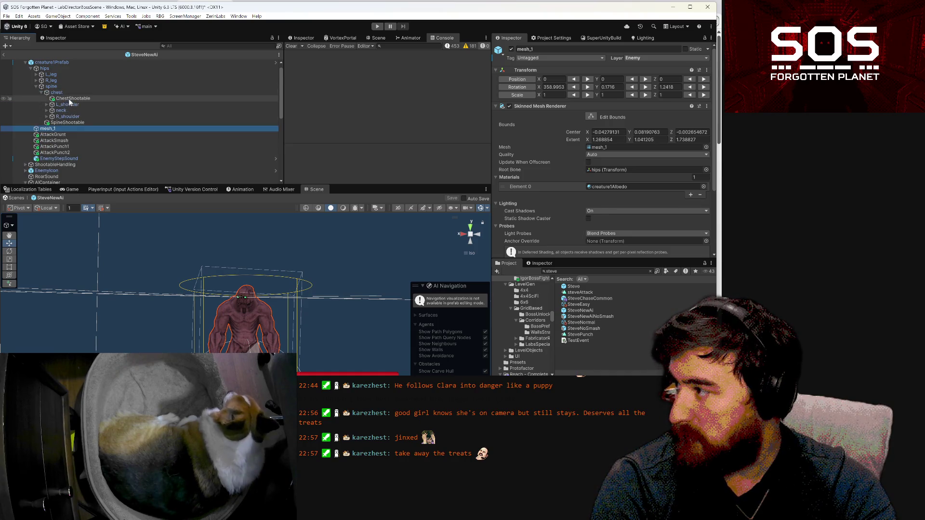
{"action": "left_click", "coordinate": [70, 99]}
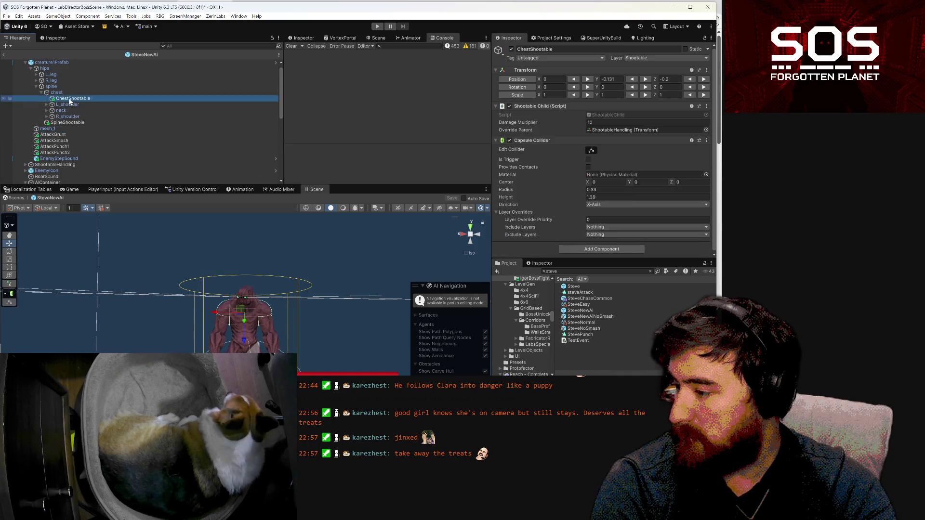
{"action": "left_click", "coordinate": [607, 130]}
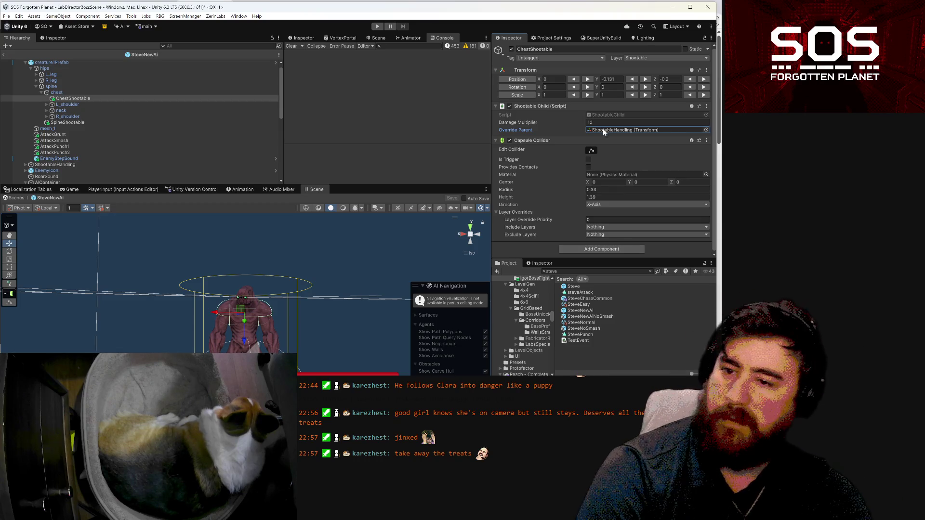
{"action": "left_click", "coordinate": [603, 129]}
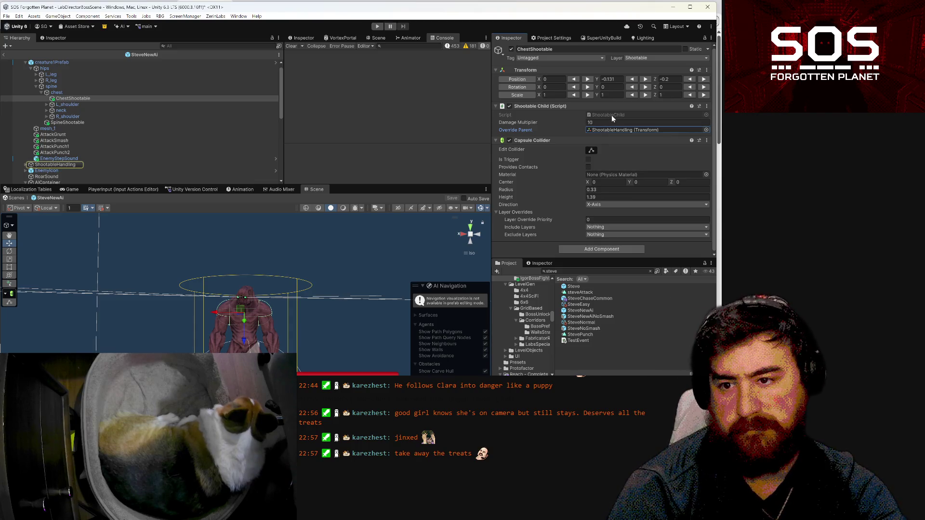
- Open ShootableChild.cs and trace overrideParent and _shootableParent, including the Start() assignment, then return to Unity
{"action": "double_click", "coordinate": [611, 114]}
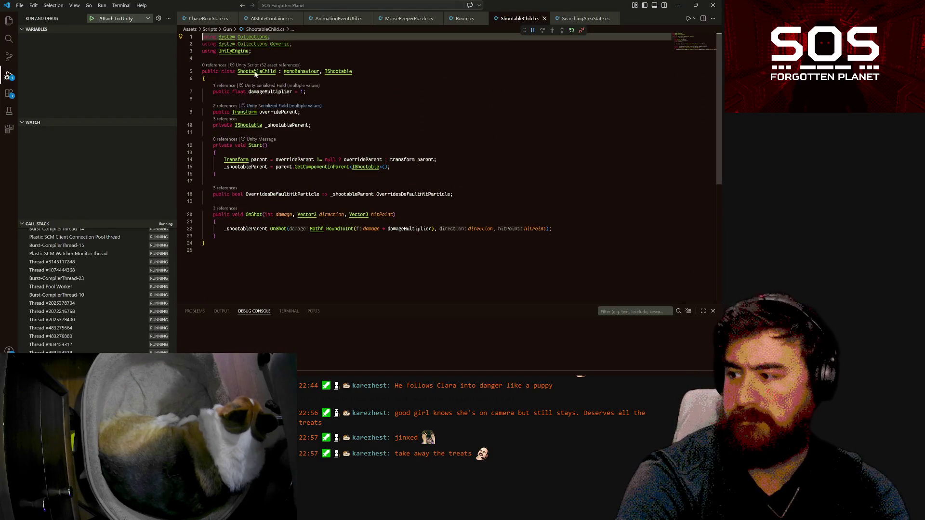
{"action": "mouse_move", "coordinate": [245, 229]}
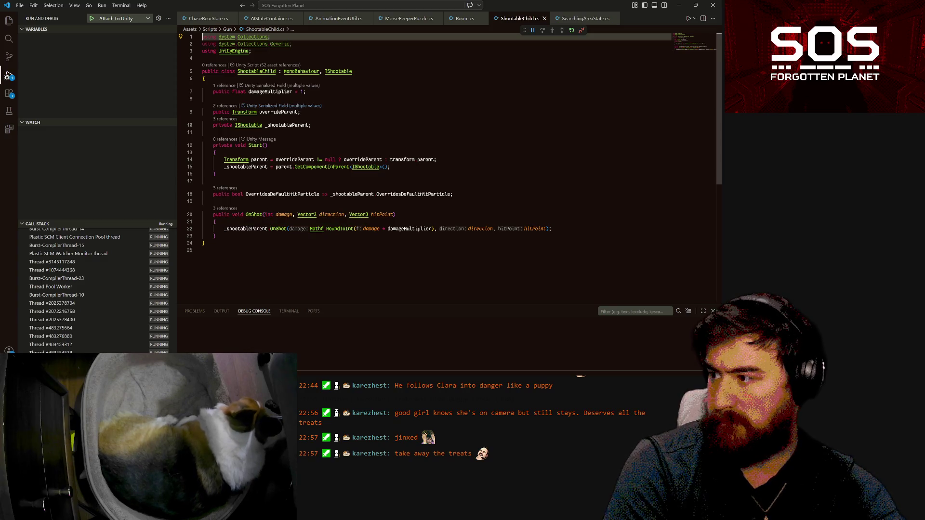
{"action": "left_click", "coordinate": [288, 125]}
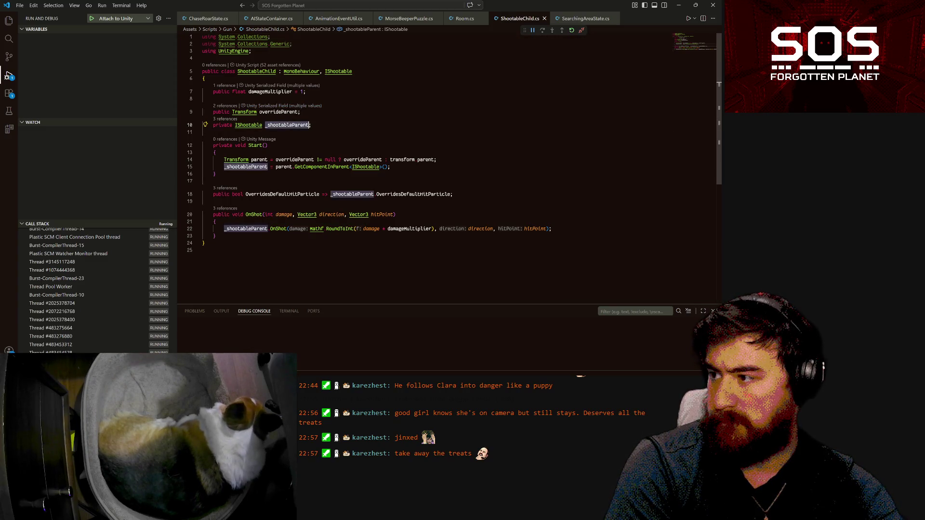
{"action": "left_click", "coordinate": [299, 112]}
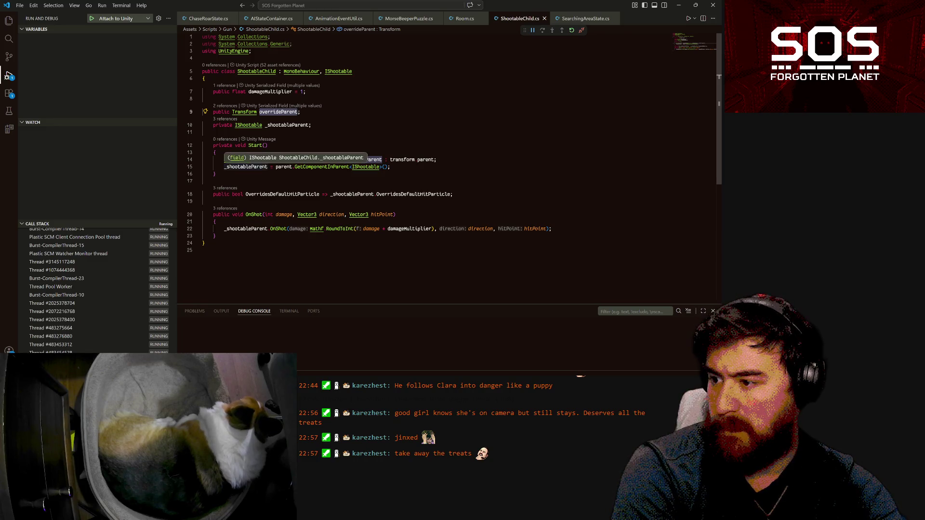
{"action": "left_click", "coordinate": [267, 167]}
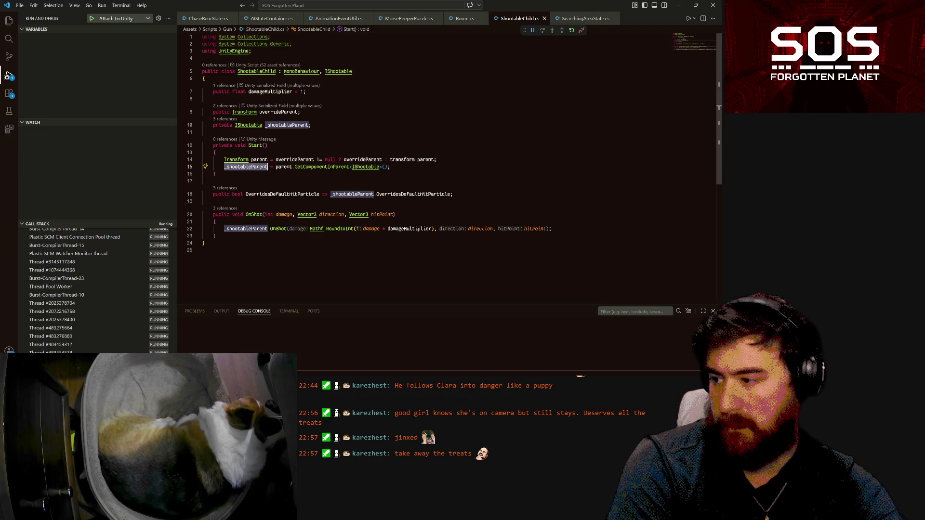
{"action": "mouse_move", "coordinate": [278, 511]}
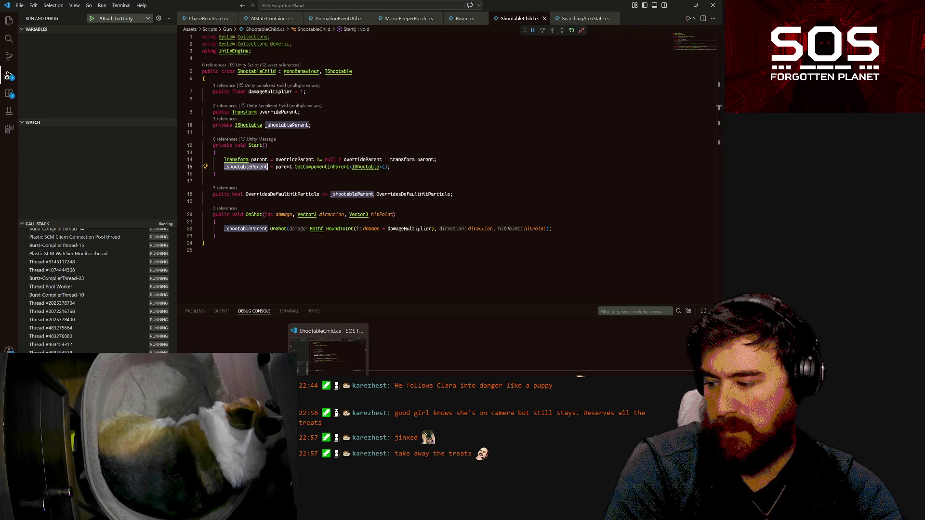
{"action": "left_click", "coordinate": [278, 352]}
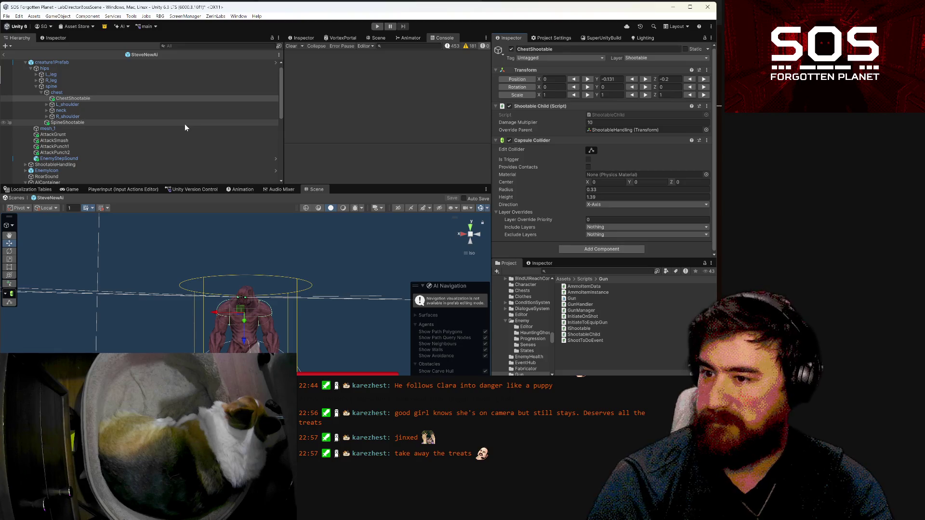
- Collapse the bone hierarchy, exit SteveNewAi prefab mode, and select the boss in LabDirectorBossScene
{"action": "scroll", "coordinate": [185, 128], "scroll_direction": "up", "scroll_amount": 1}
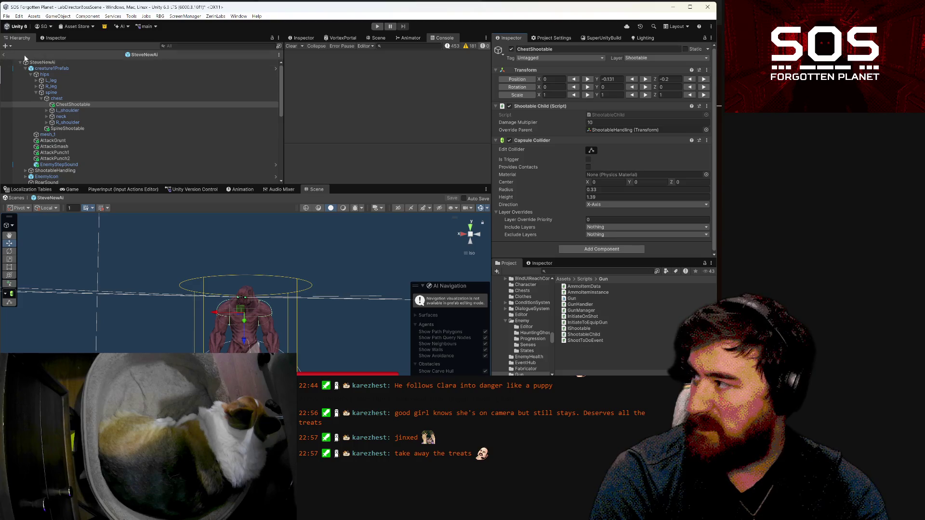
{"action": "key", "text": "ctrl+z"}
{"action": "left_click", "coordinate": [15, 197]}
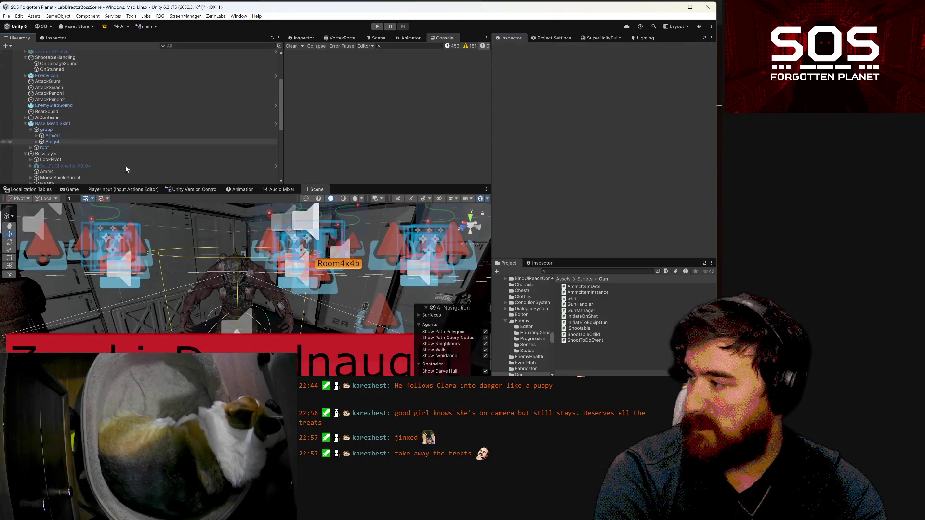
{"action": "left_click", "coordinate": [233, 295]}
- Inspect ShootableHandling's health settings, collapse its children, and select the ZombieDreadnaught object
{"action": "scroll", "coordinate": [88, 82], "scroll_direction": "up", "scroll_amount": 5}
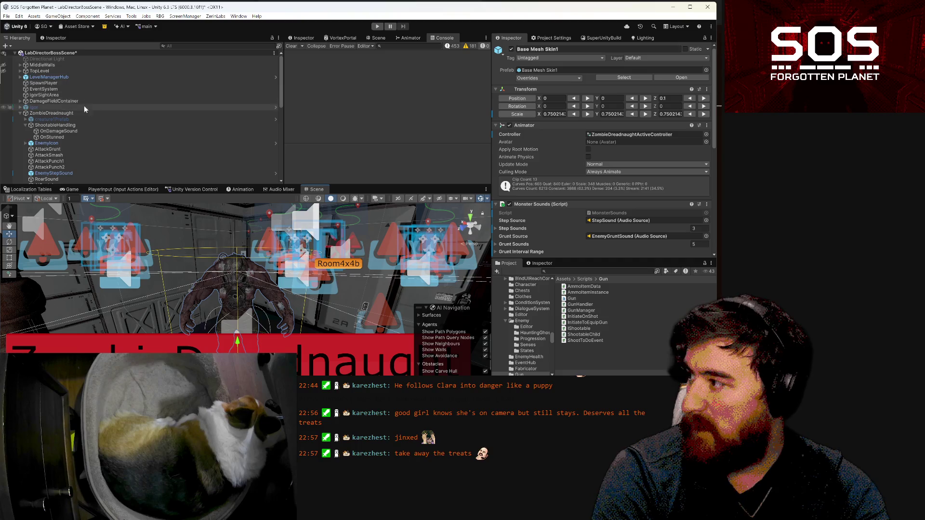
{"action": "left_click", "coordinate": [75, 124]}
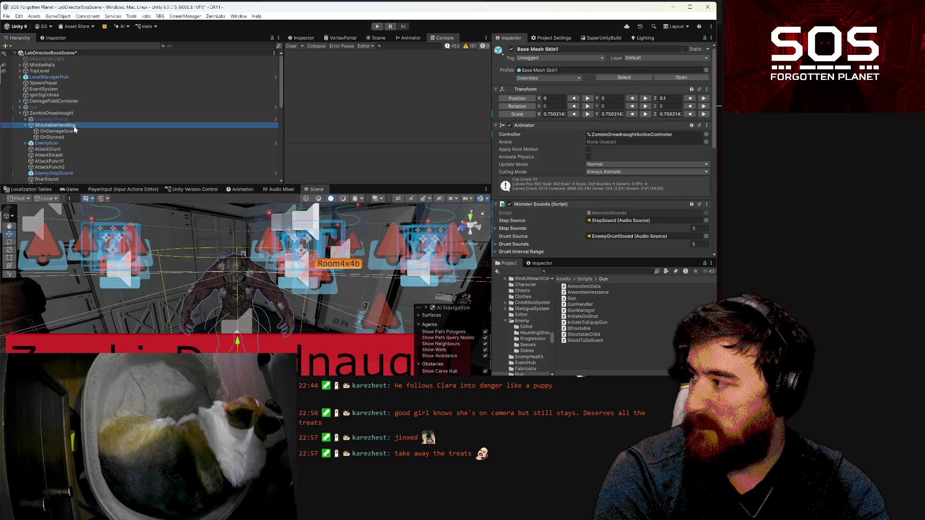
{"action": "left_click", "coordinate": [26, 125]}
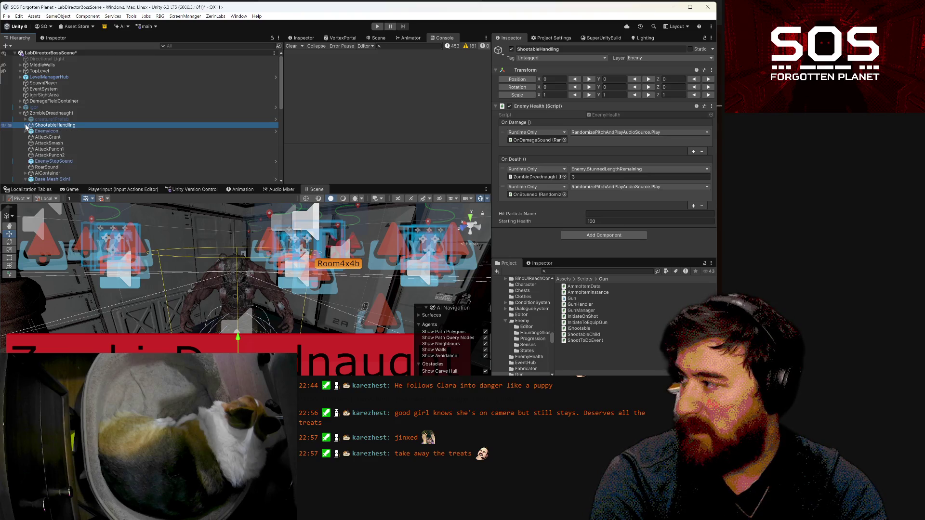
{"action": "left_click", "coordinate": [48, 113]}
- Create an empty ShootableTarget child under ZombieDreadnaught, placed just above ShootableHandling
{"action": "right_click", "coordinate": [47, 114]}
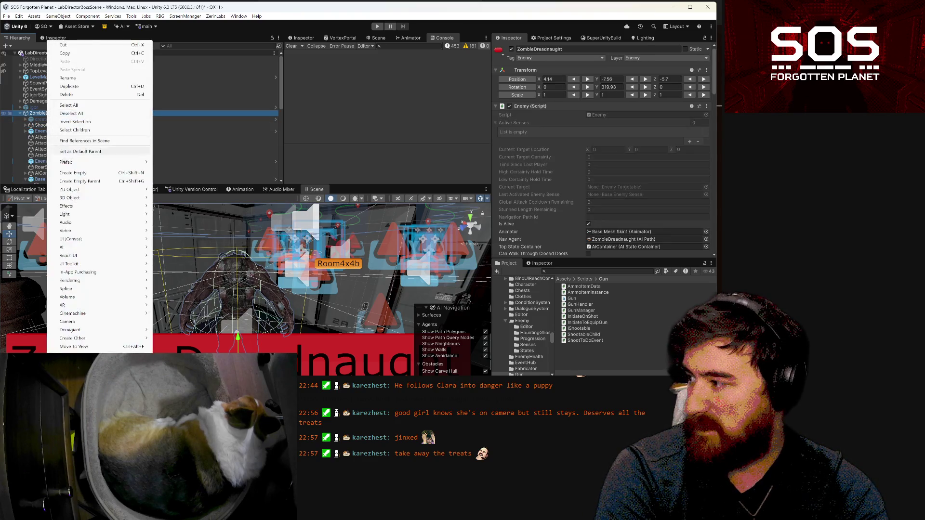
{"action": "left_click", "coordinate": [32, 126]}
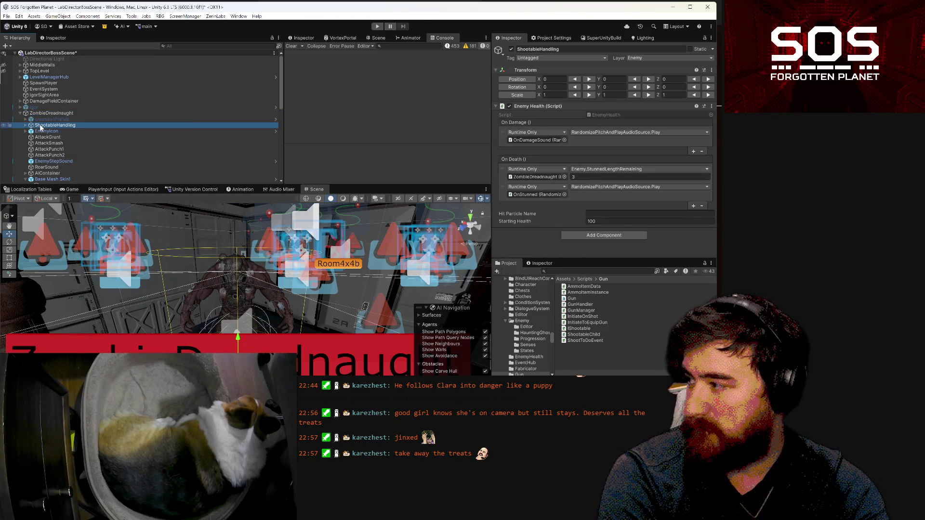
{"action": "right_click", "coordinate": [47, 113]}
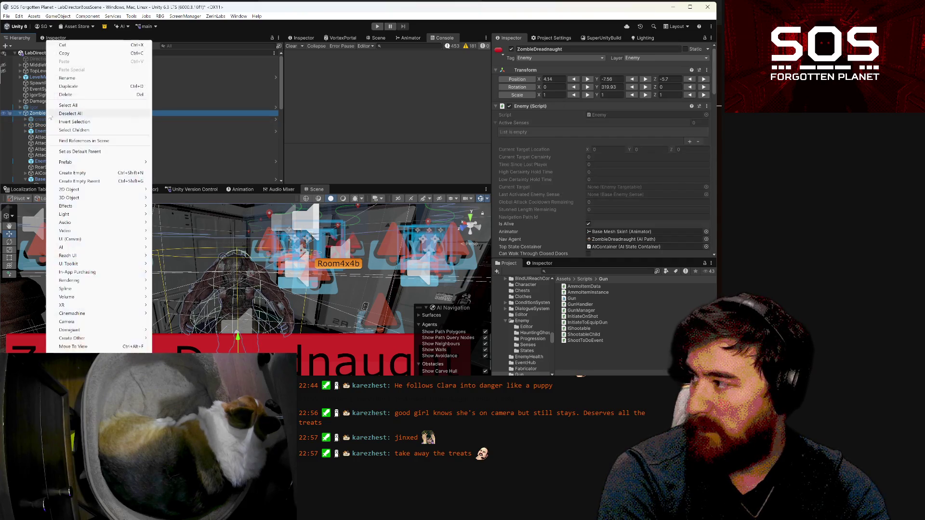
{"action": "left_click", "coordinate": [73, 173]}
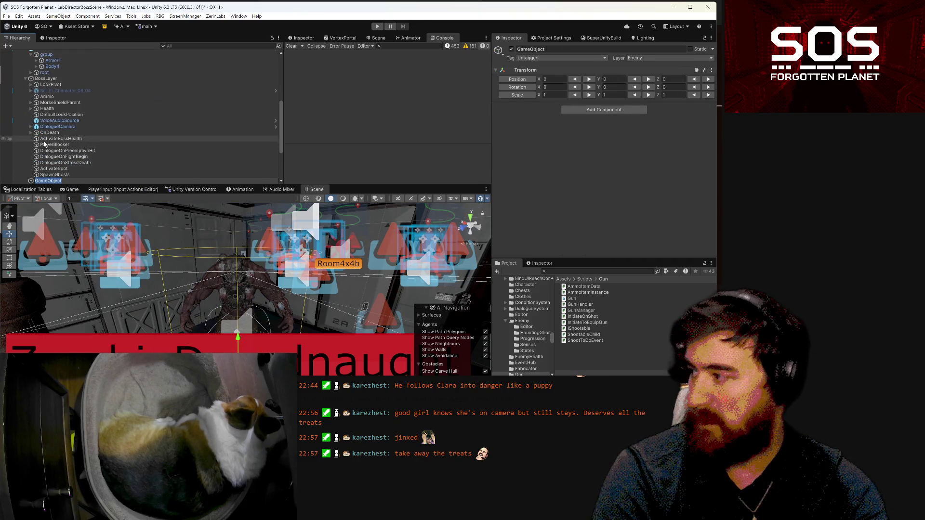
{"action": "type", "text": "ShootableTarget"}
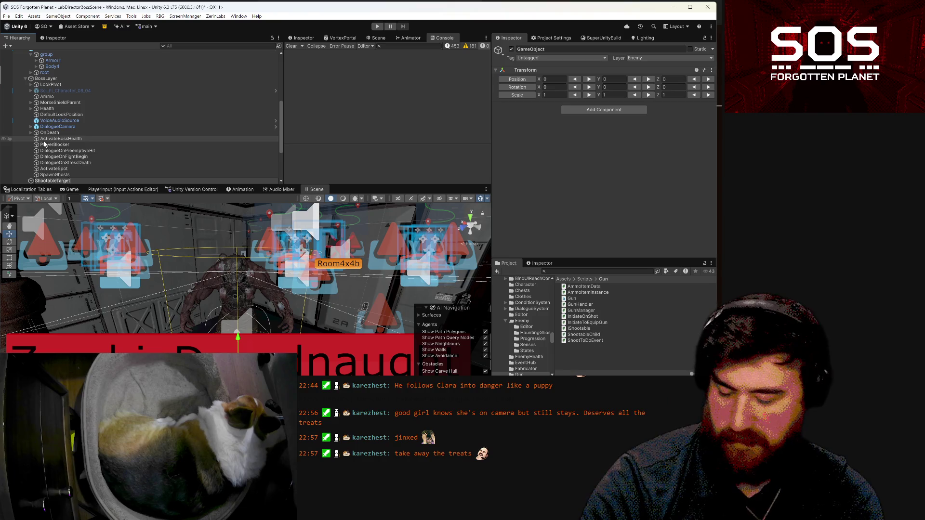
{"action": "key", "text": "Return"}
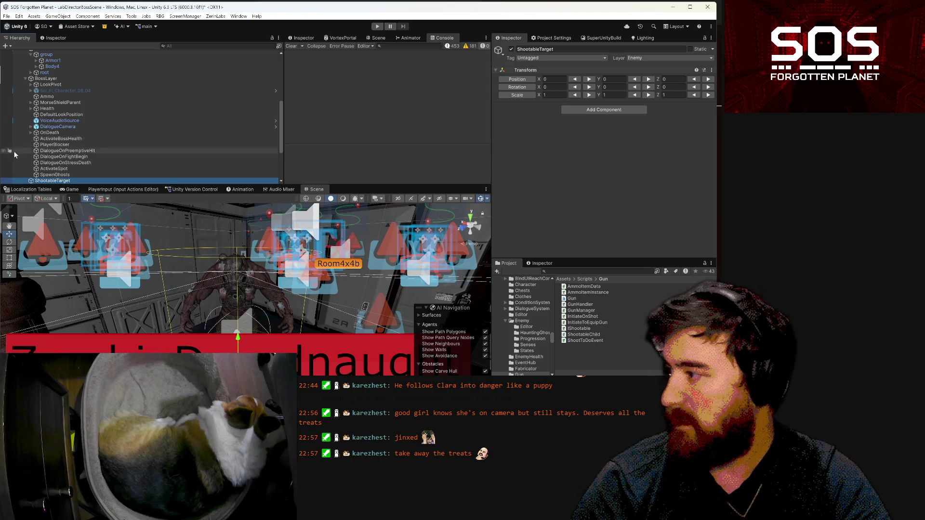
{"action": "mouse_move", "coordinate": [61, 182]}
{"action": "left_mouse_down"}
{"action": "mouse_move", "coordinate": [70, 54]}
{"action": "mouse_move", "coordinate": [62, 78]}
{"action": "mouse_move", "coordinate": [65, 68]}
{"action": "left_mouse_up"}
{"action": "left_click", "coordinate": [59, 77]}
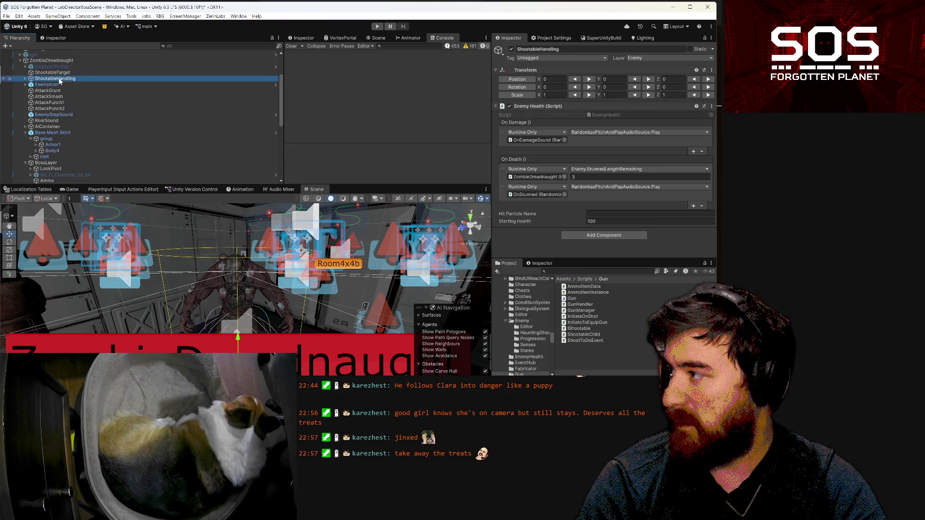
- Rename ShootableHandling to BaseHealth, then reselect ShootableTarget
{"action": "left_click", "coordinate": [57, 77]}
{"action": "type", "text": "BaseHealth"}
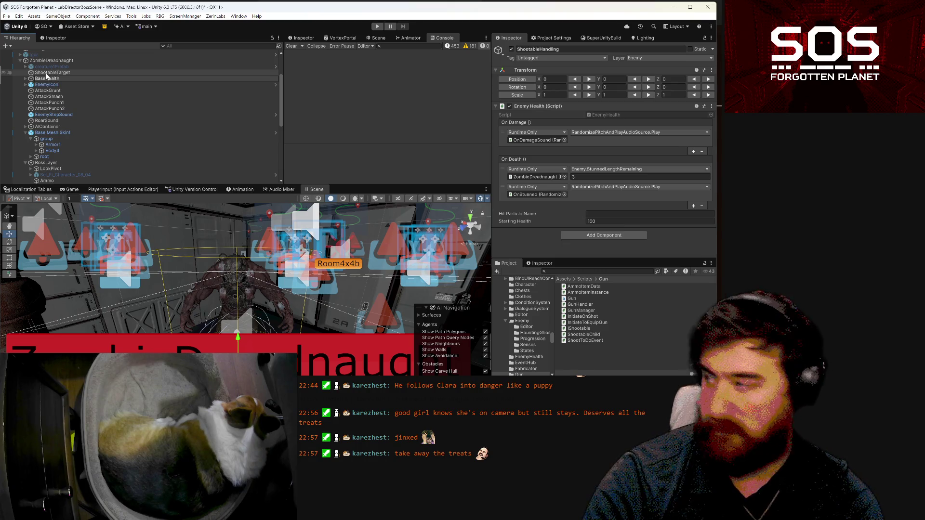
{"action": "key", "text": "Return"}
{"action": "left_click", "coordinate": [46, 73]}
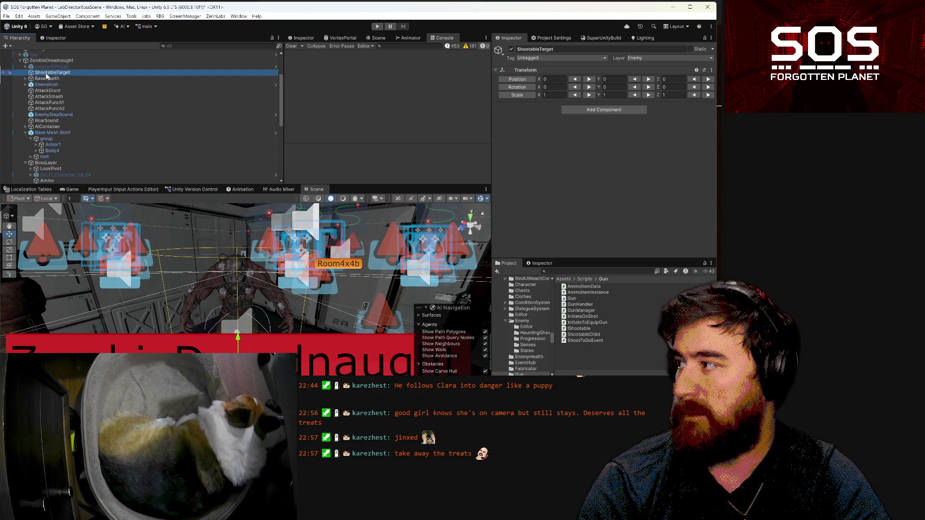
- Add the Shootable Child script to ShootableTarget through a 'sho' component search
{"action": "left_click", "coordinate": [601, 112]}
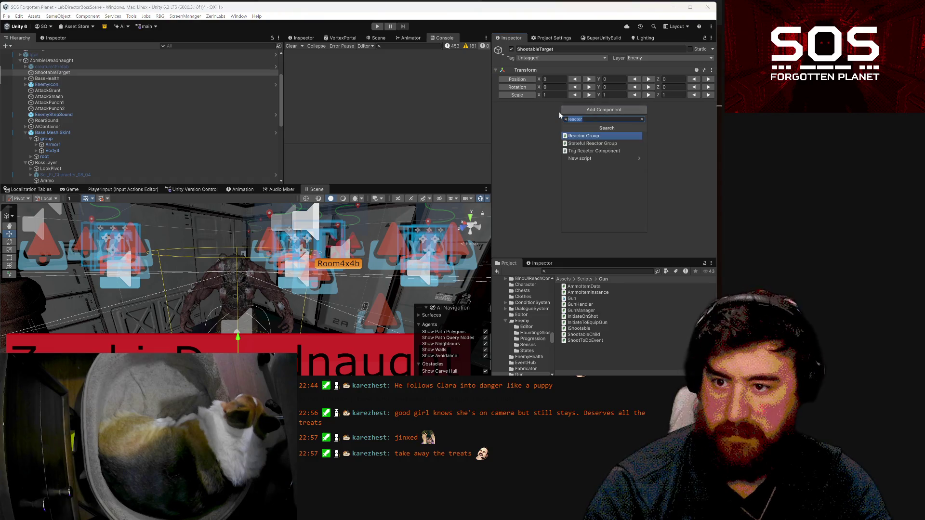
{"action": "type", "text": "shot"}
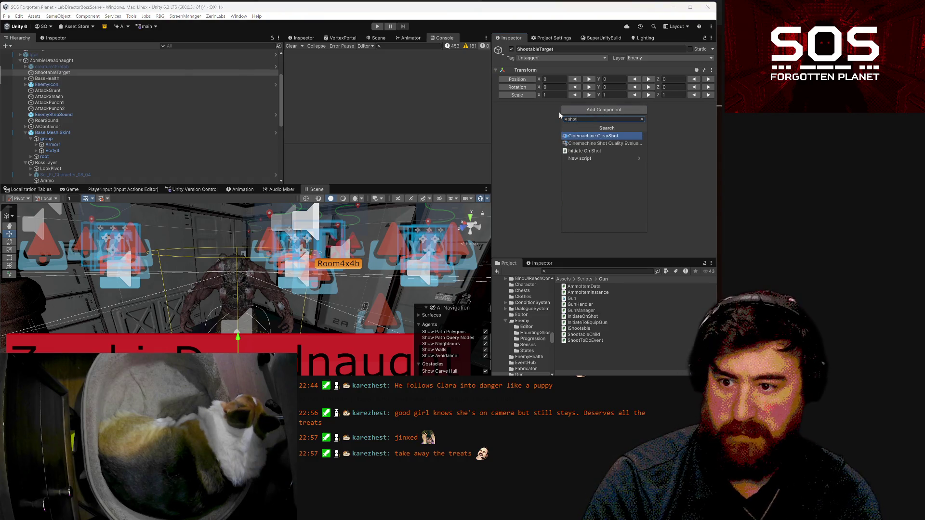
{"action": "key", "text": "BackSpace"}
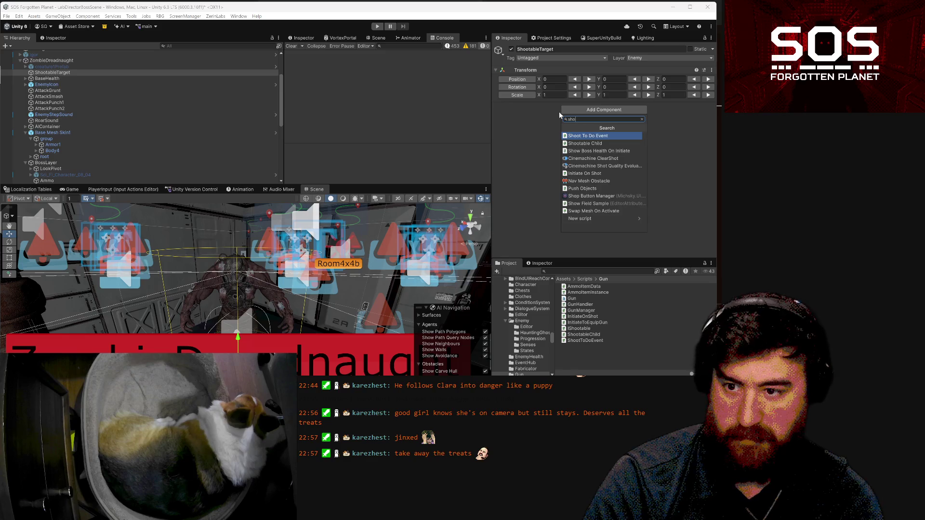
{"action": "key", "text": "Down"}
{"action": "key", "text": "Return"}
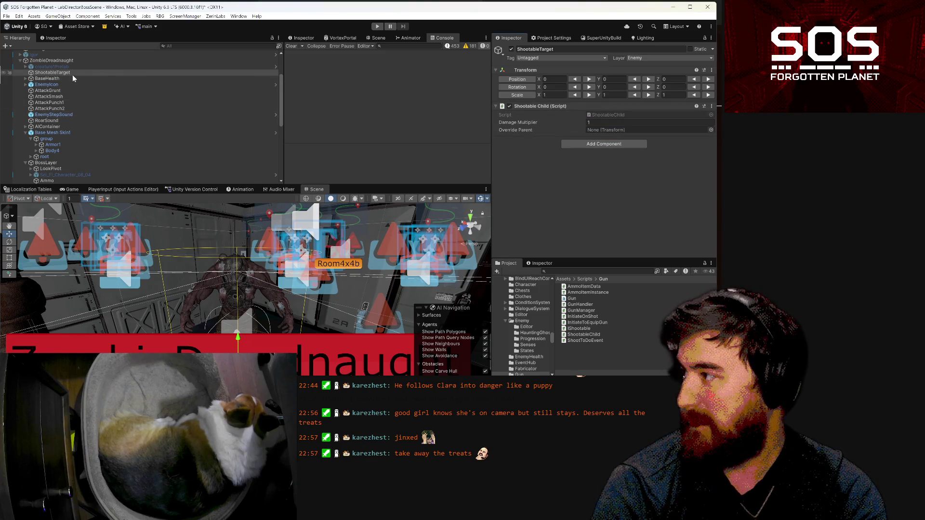
- Set the script's Override Parent to BaseHealth and check it on ShootableTarget
{"action": "mouse_move", "coordinate": [68, 78]}
{"action": "left_mouse_down"}
{"action": "mouse_move", "coordinate": [626, 121]}
{"action": "mouse_move", "coordinate": [641, 130]}
{"action": "left_mouse_up"}
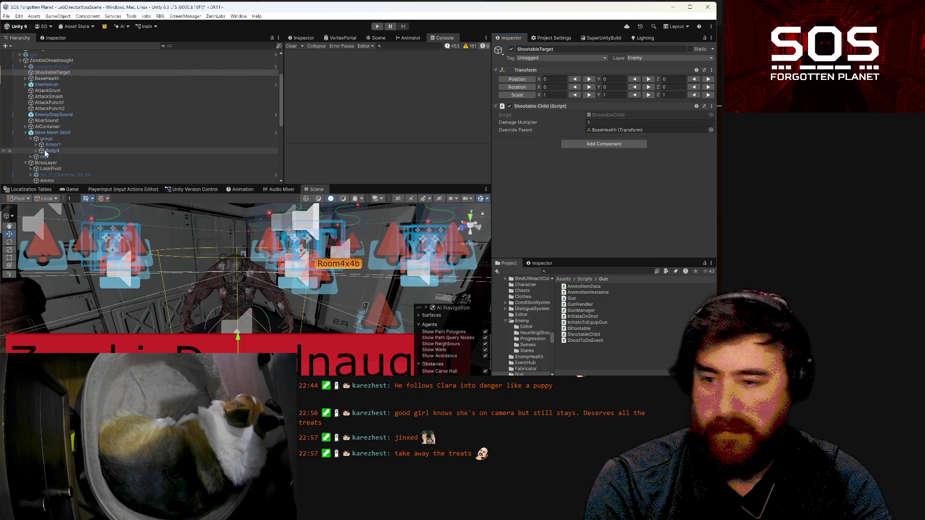
{"action": "left_click", "coordinate": [73, 67]}
{"action": "left_click", "coordinate": [77, 72]}
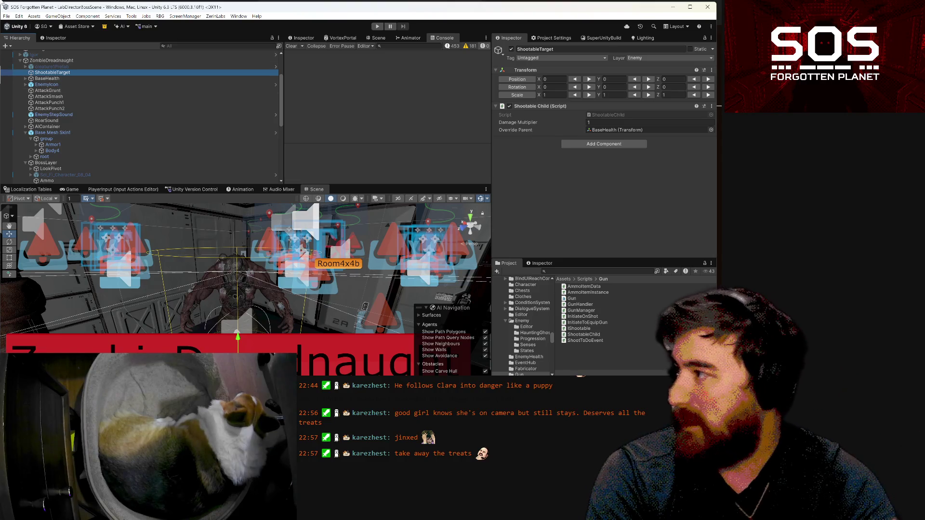
{"action": "left_click", "coordinate": [104, 78]}
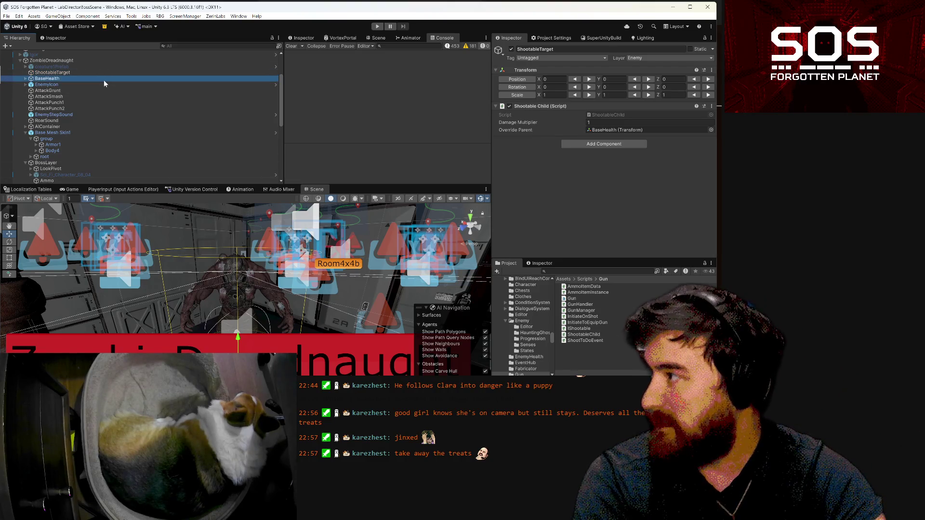
{"action": "left_click", "coordinate": [75, 72]}
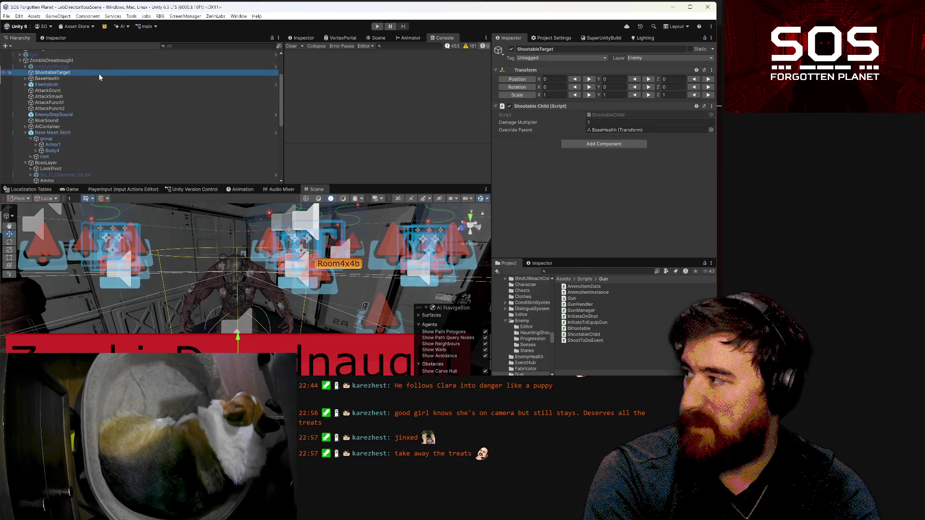
{"action": "scroll", "coordinate": [62, 73], "scroll_direction": "down", "scroll_amount": 2}
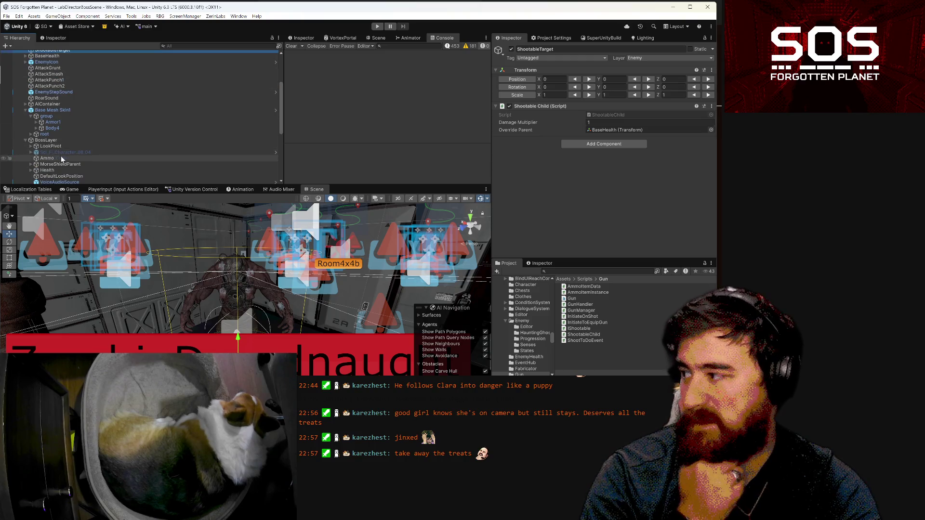
- Point Override Parent at the boss's Health object and rename Health to BossHealth
{"action": "mouse_move", "coordinate": [59, 177]}
{"action": "left_mouse_down"}
{"action": "mouse_move", "coordinate": [658, 123]}
{"action": "mouse_move", "coordinate": [646, 132]}
{"action": "left_mouse_up"}
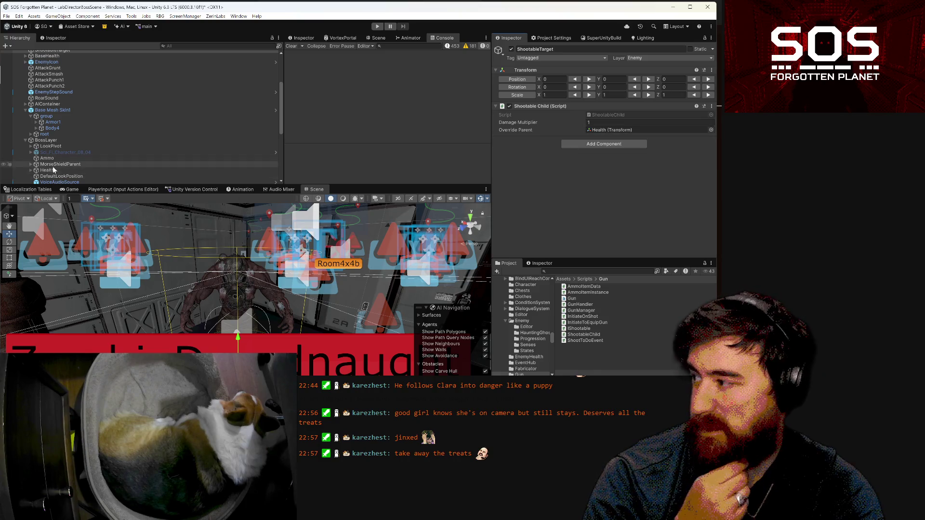
{"action": "left_click", "coordinate": [55, 164]}
{"action": "left_click", "coordinate": [49, 170]}
{"action": "left_click", "coordinate": [47, 169]}
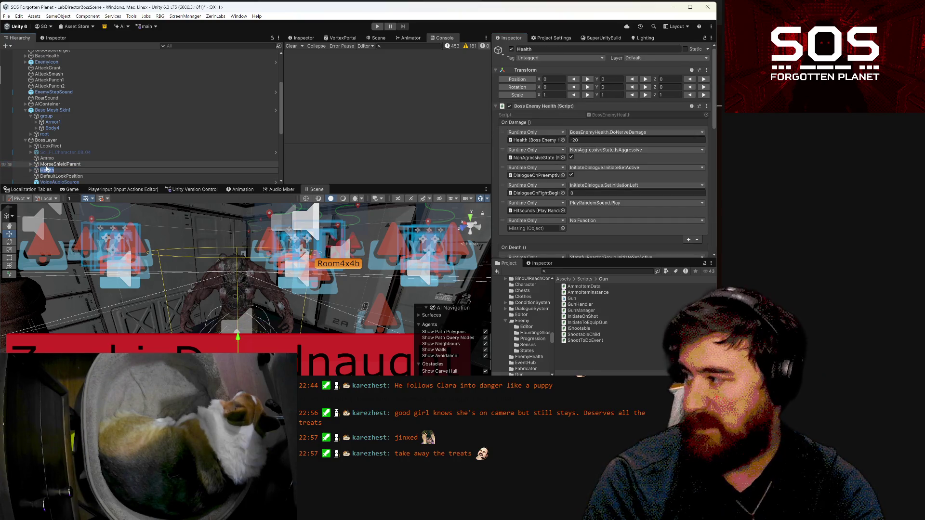
{"action": "key", "text": "Home"}
{"action": "type", "text": "Boss"}
{"action": "key", "text": "Return"}
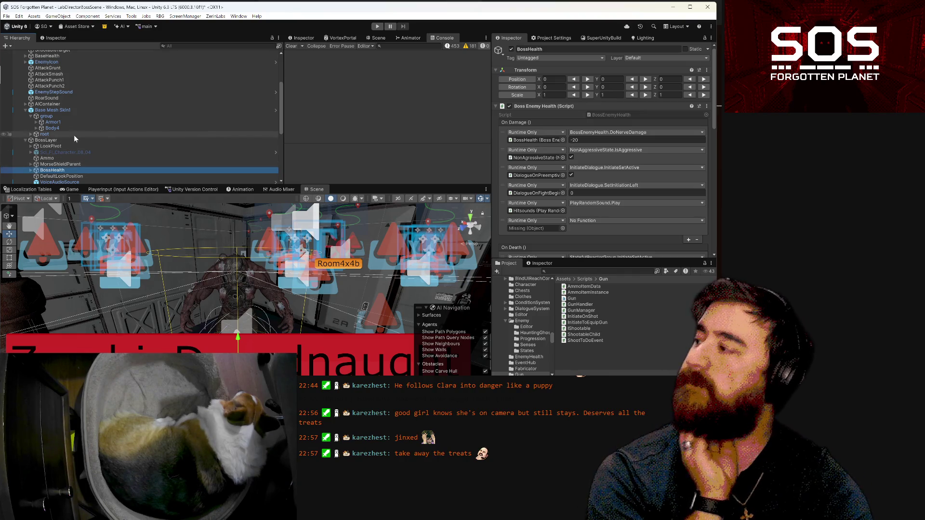
- Review ZombieDreadnaught's AI speeds: Walk 1.4, Run 3.5, Run Speed Max 6
{"action": "scroll", "coordinate": [75, 131], "scroll_direction": "up", "scroll_amount": 3}
{"action": "scroll", "coordinate": [76, 131], "scroll_direction": "up", "scroll_amount": 2}
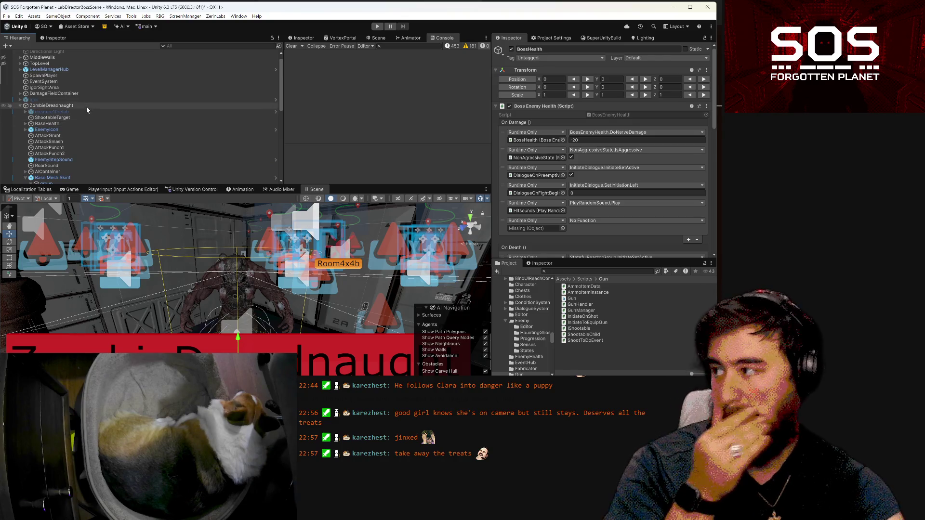
{"action": "left_click", "coordinate": [85, 105]}
{"action": "scroll", "coordinate": [603, 149], "scroll_direction": "down", "scroll_amount": 5}
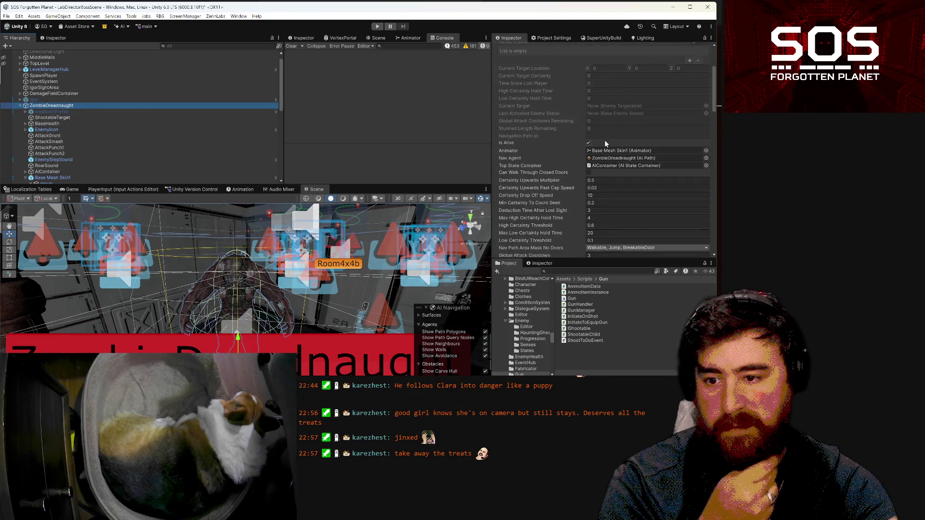
{"action": "scroll", "coordinate": [628, 144], "scroll_direction": "down", "scroll_amount": 1}
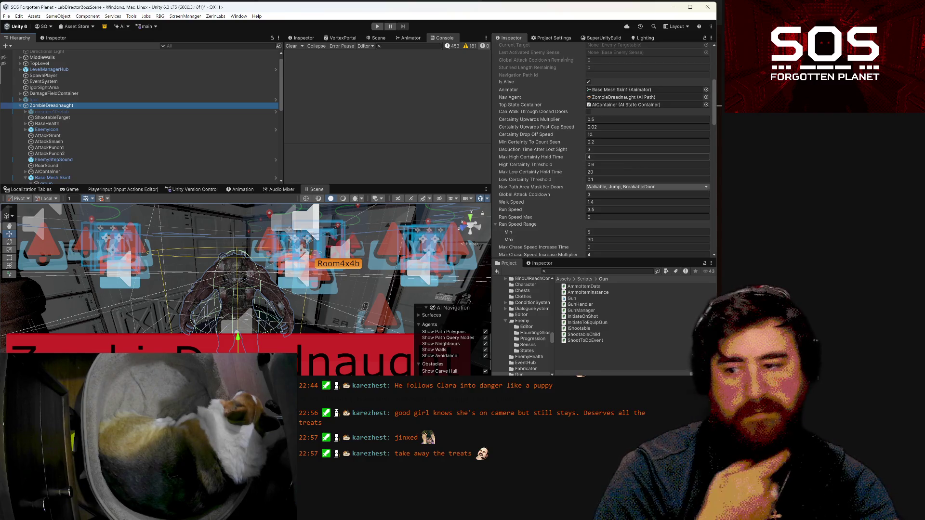
{"action": "scroll", "coordinate": [632, 164], "scroll_direction": "down", "scroll_amount": 2}
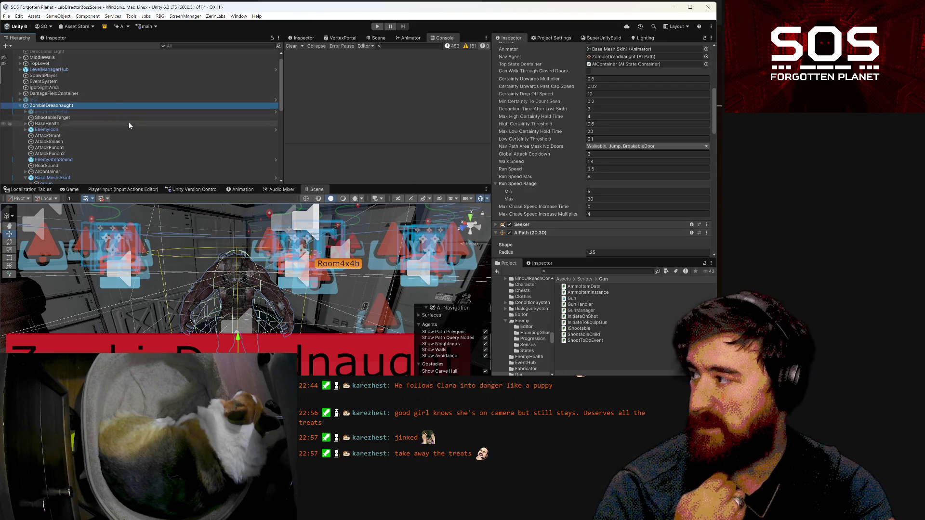
{"action": "left_click", "coordinate": [545, 271]}
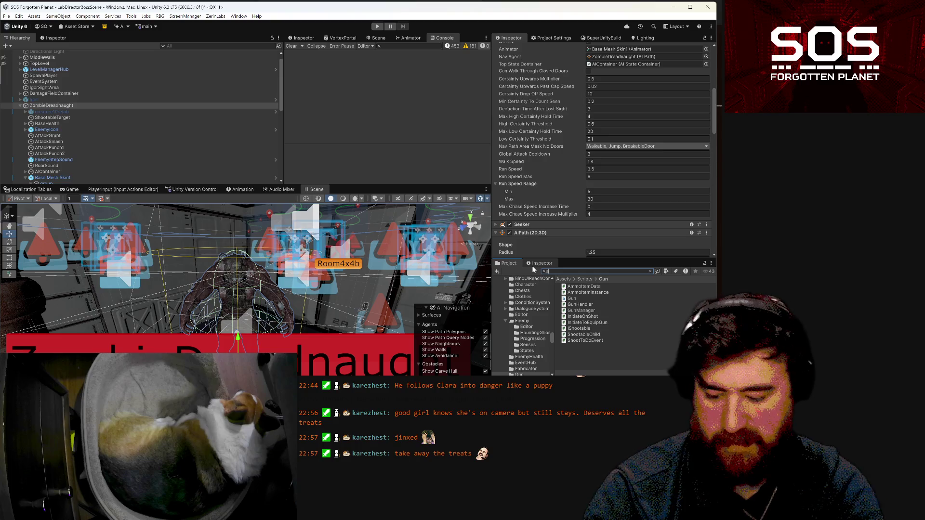
- Drag SteveNewAI from a 'steve' project search into the scene and show its settings beside ZombieDreadnaught's
{"action": "type", "text": "steve"}
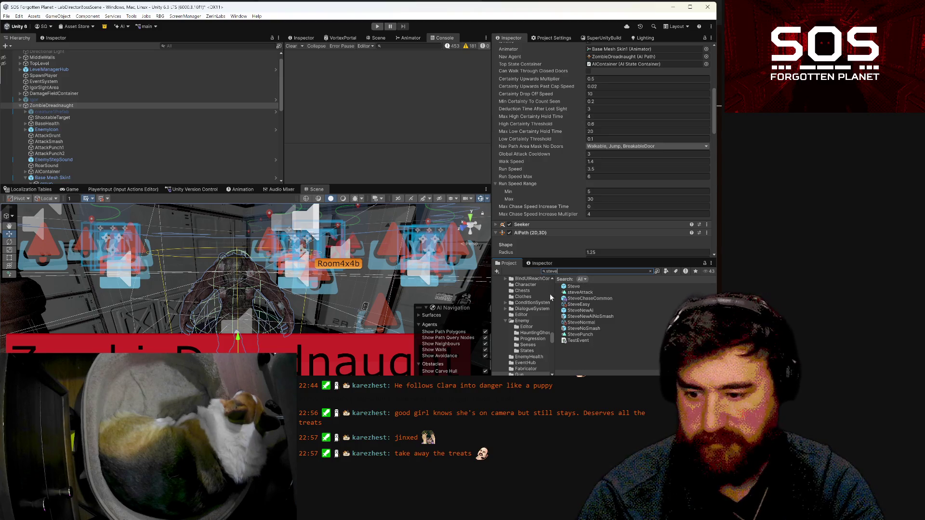
{"action": "mouse_move", "coordinate": [596, 314]}
{"action": "left_mouse_down"}
{"action": "mouse_move", "coordinate": [145, 107]}
{"action": "mouse_move", "coordinate": [85, 103]}
{"action": "left_mouse_up"}
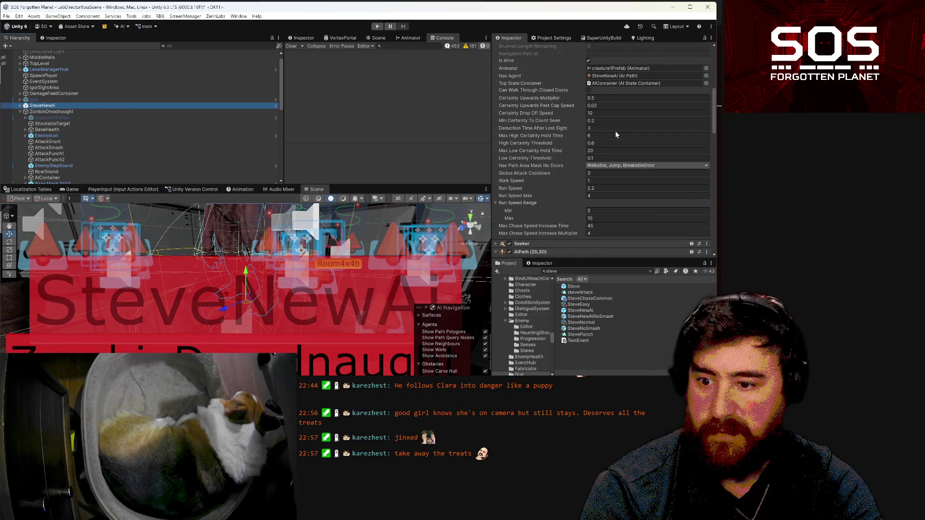
{"action": "left_click", "coordinate": [73, 37]}
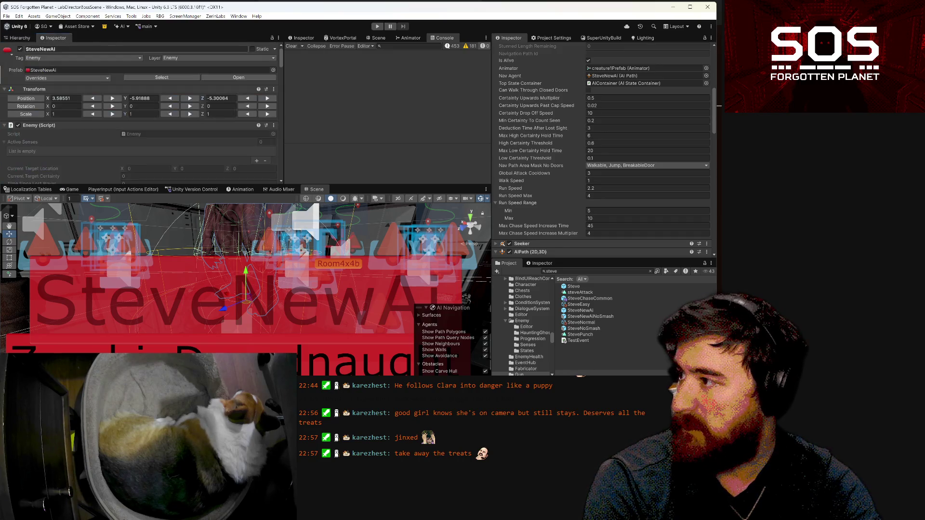
{"action": "left_click", "coordinate": [20, 38]}
{"action": "left_click", "coordinate": [50, 111]}
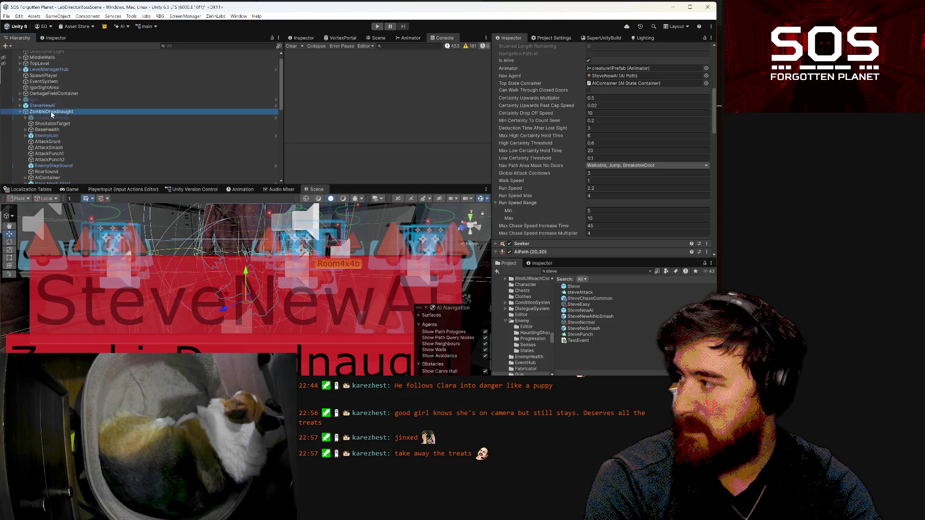
{"action": "left_click", "coordinate": [54, 38]}
{"action": "scroll", "coordinate": [114, 135], "scroll_direction": "down", "scroll_amount": 10}
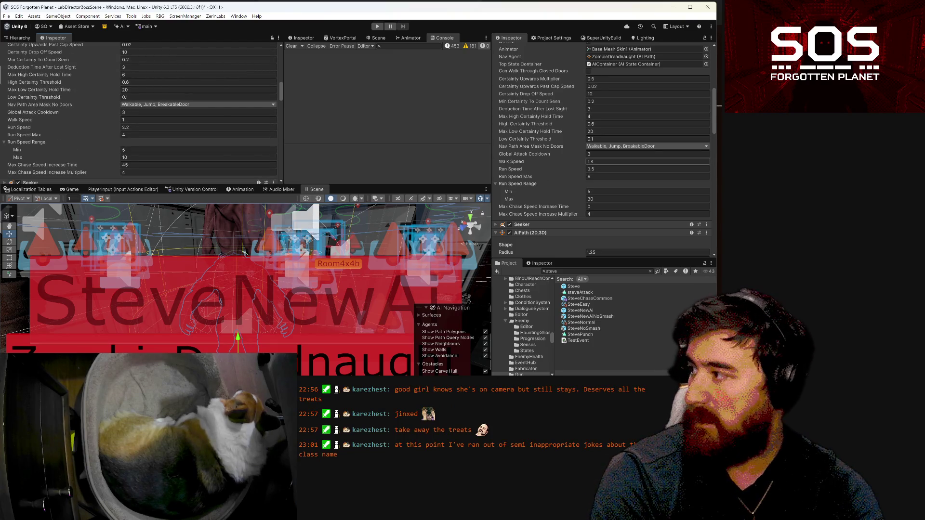
- Set the boss's Walk Speed 1, Run Speed 2.2 and Run Speed Max 4
{"action": "type", "text": "1"}
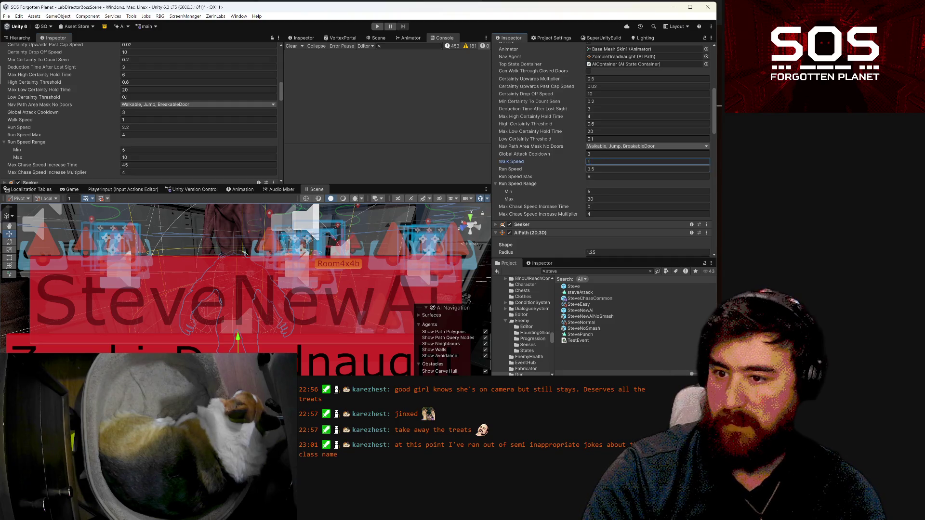
{"action": "left_click", "coordinate": [591, 169]}
{"action": "type", "text": "2.2"}
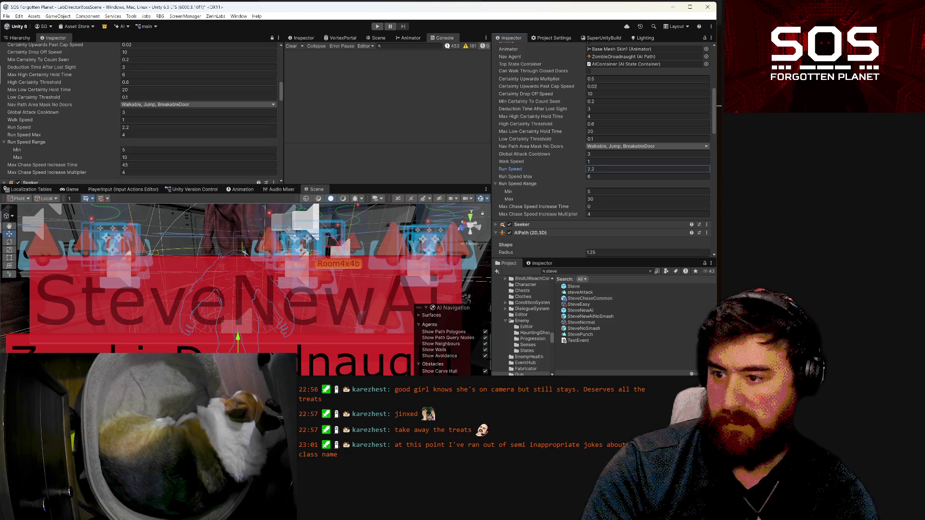
{"action": "key", "text": "Return"}
{"action": "left_click", "coordinate": [591, 176]}
{"action": "type", "text": "4"}
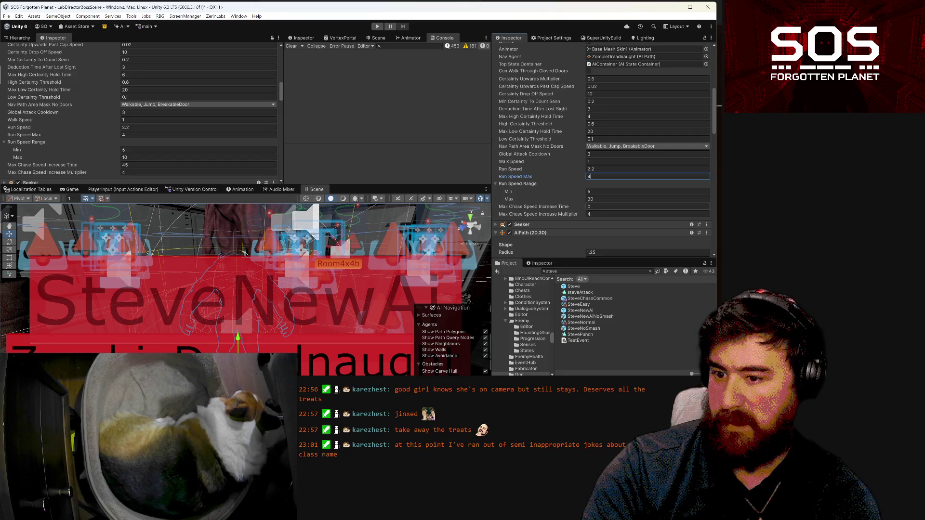
{"action": "left_click", "coordinate": [626, 199]}
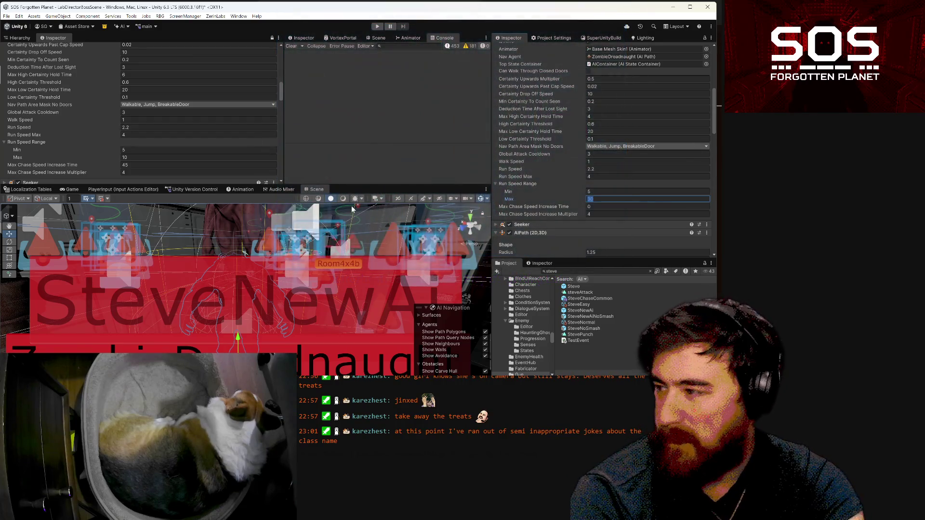
- Set the boss's range maximum to 30 and chase speed increase time to 45
{"action": "scroll", "coordinate": [137, 180], "scroll_direction": "down", "scroll_amount": 3}
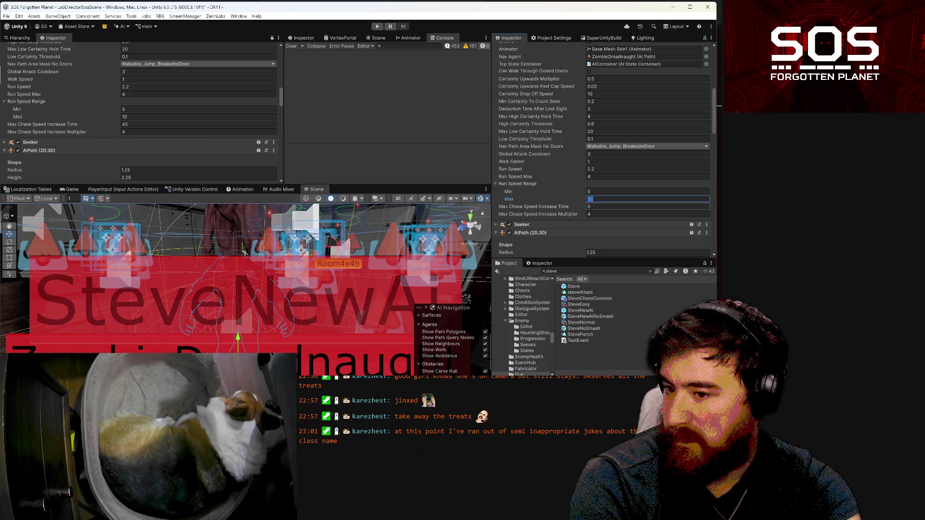
{"action": "left_click", "coordinate": [587, 207]}
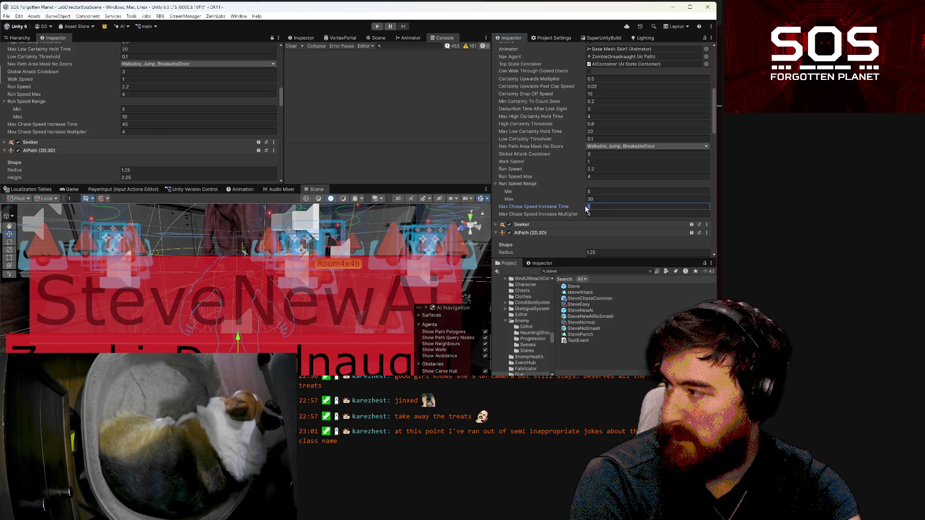
{"action": "key", "text": "BackSpace"}
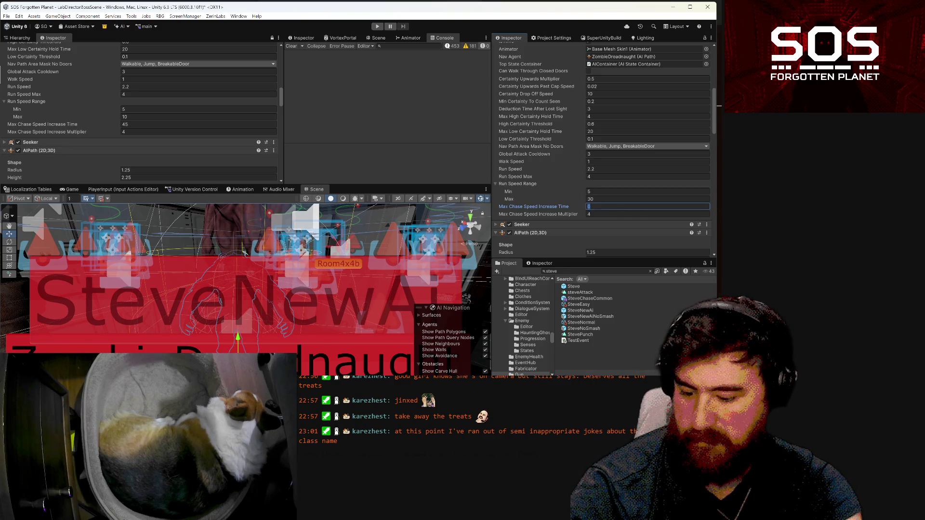
{"action": "type", "text": "45"}
{"action": "key", "text": "Tab"}
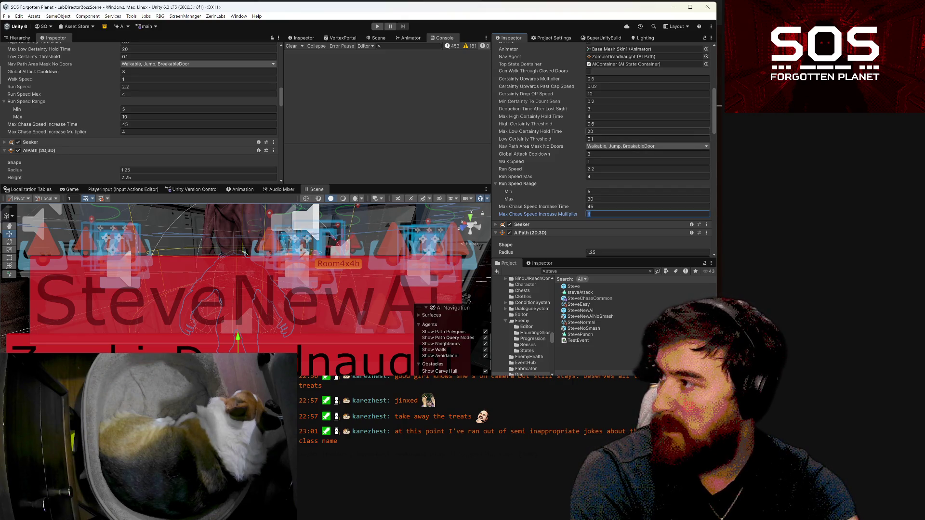
{"action": "scroll", "coordinate": [158, 66], "scroll_direction": "up", "scroll_amount": 3}
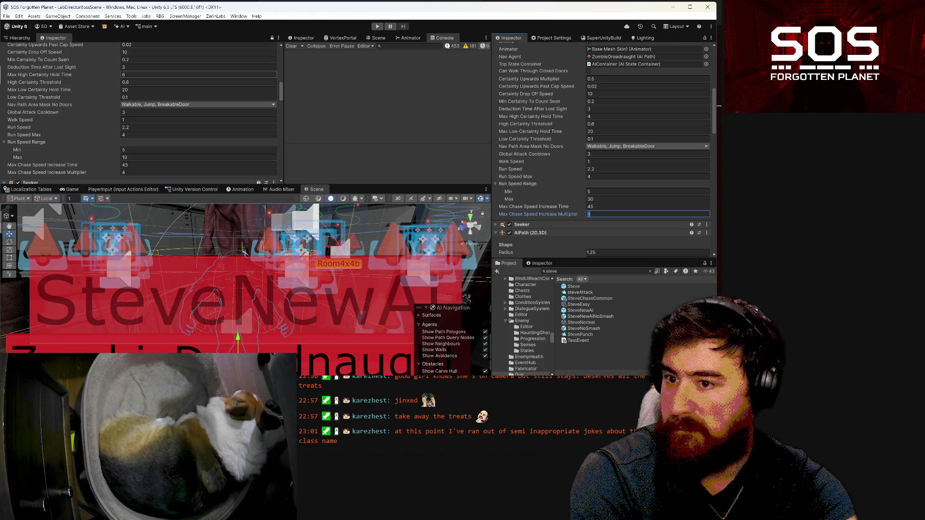
- Edit SteveNewAI's Max High Certainty Hold Time, apply it to the prefab, and reset it to 6
{"action": "left_click", "coordinate": [145, 74]}
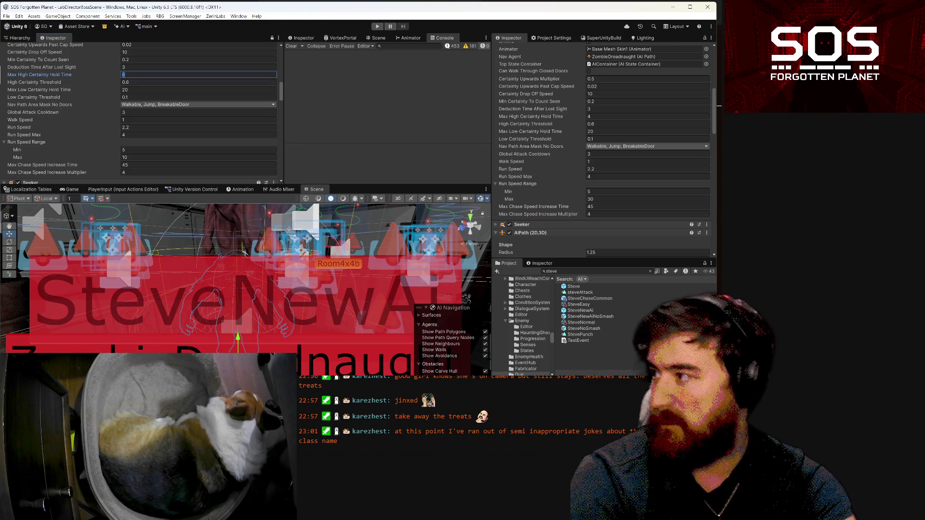
{"action": "type", "text": "4"}
{"action": "scroll", "coordinate": [138, 82], "scroll_direction": "up", "scroll_amount": 1}
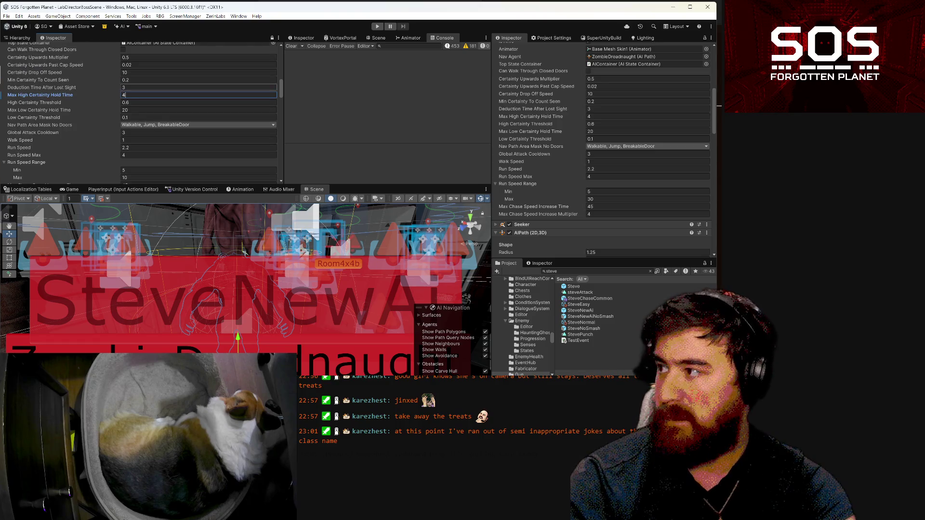
{"action": "right_click", "coordinate": [74, 96]}
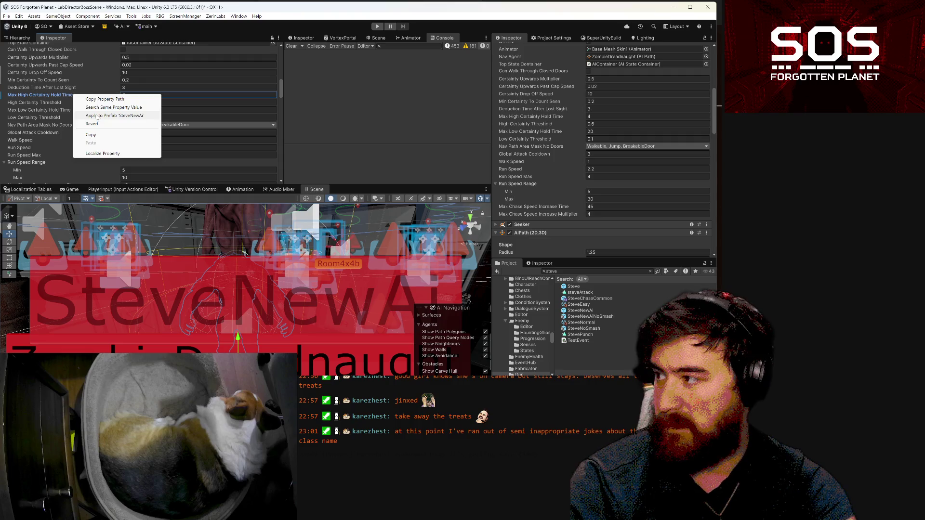
{"action": "left_click", "coordinate": [98, 116]}
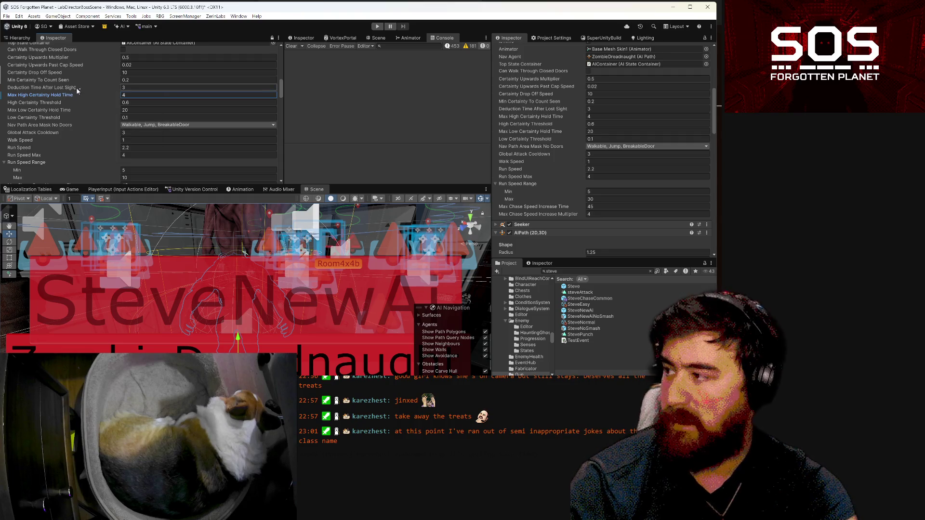
{"action": "left_click_drag", "start_coordinate": [77, 92], "coordinate": [89, 97]}
- Set the boss's Max High Certainty Hold Time to 6
{"action": "left_click", "coordinate": [626, 116]}
{"action": "type", "text": "6"}
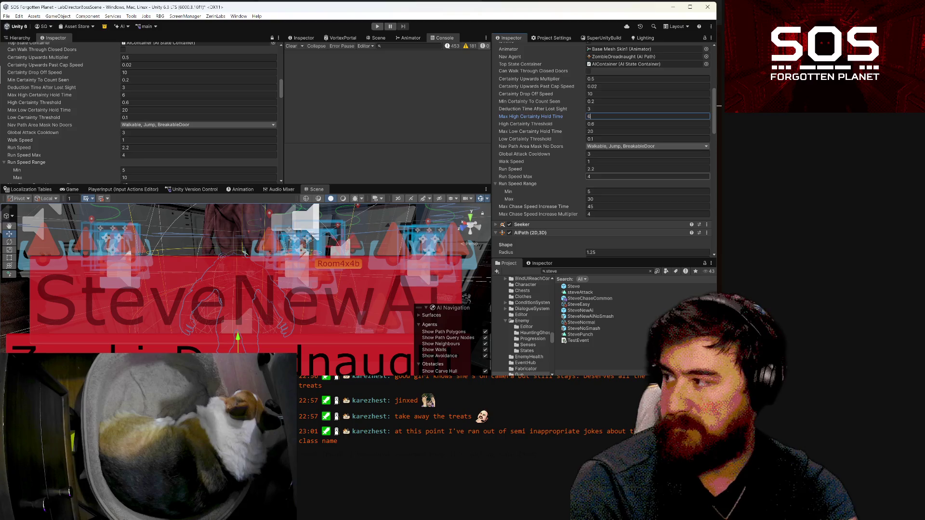
{"action": "scroll", "coordinate": [626, 163], "scroll_direction": "up", "scroll_amount": 2}
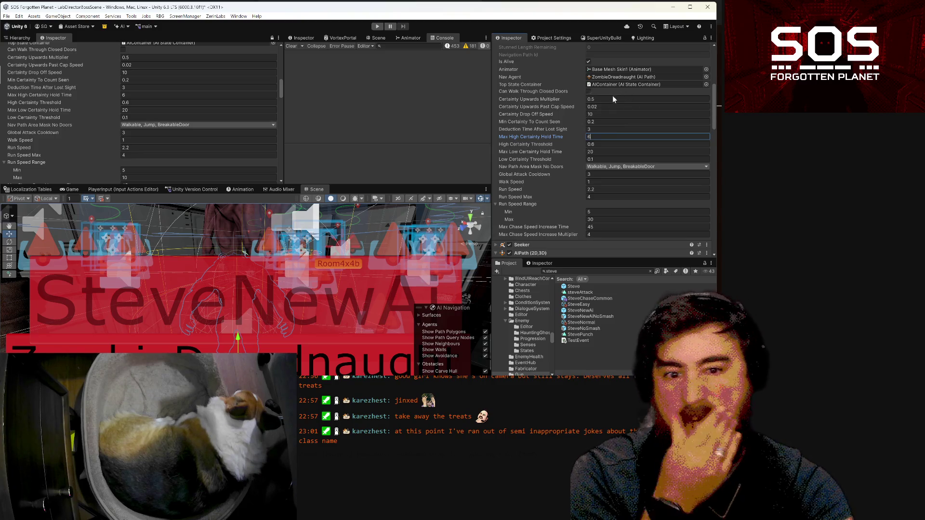
{"action": "scroll", "coordinate": [648, 100], "scroll_direction": "down", "scroll_amount": 3}
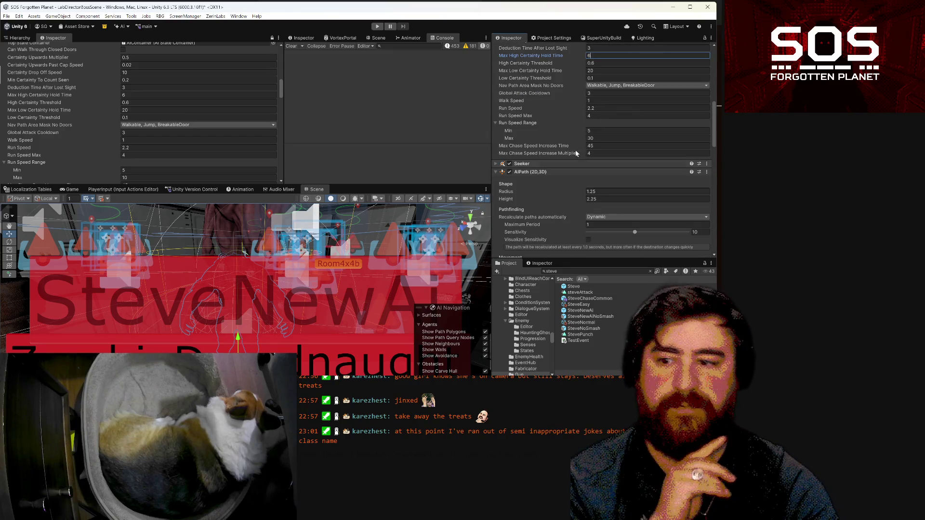
{"action": "scroll", "coordinate": [629, 164], "scroll_direction": "up", "scroll_amount": 1}
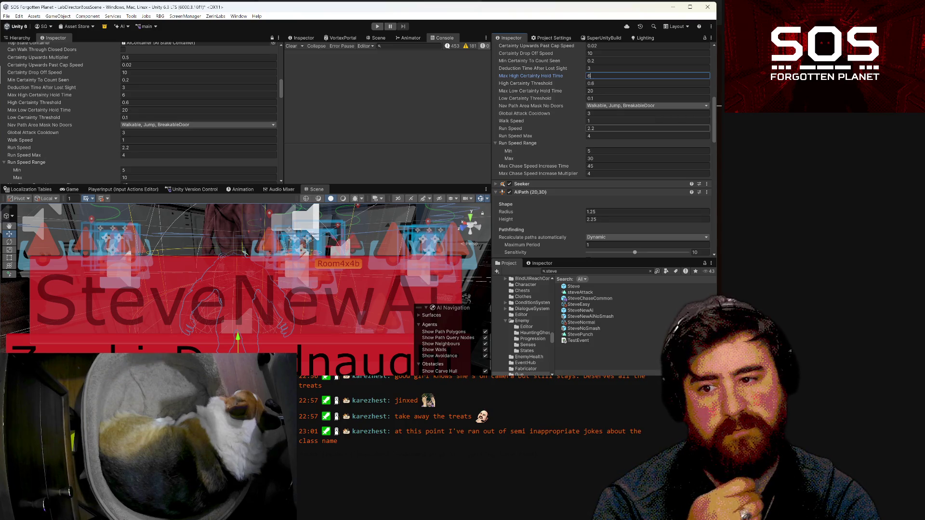
- Set the boss's Run Speed to 3 and Run Speed Range Min to 15
{"action": "left_click", "coordinate": [627, 128]}
{"action": "type", "text": "3"}
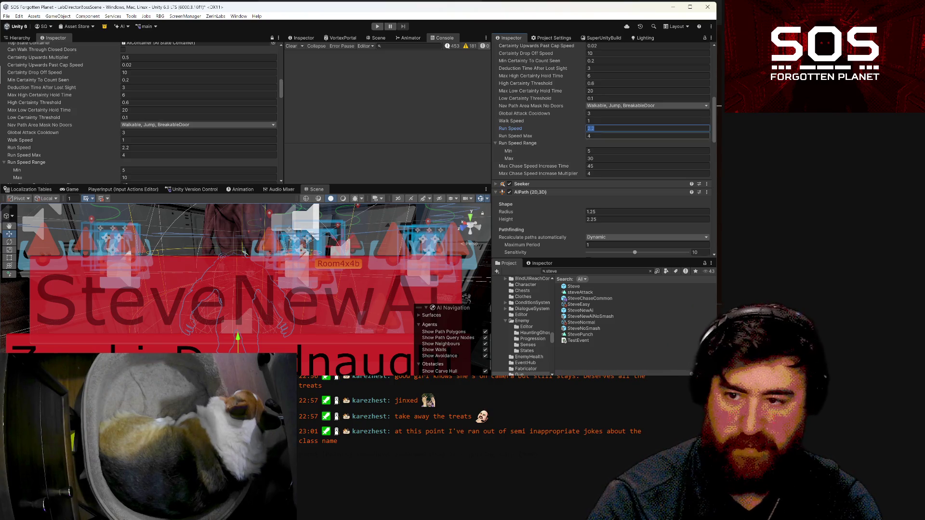
{"action": "left_click", "coordinate": [593, 151]}
{"action": "type", "text": "15"}
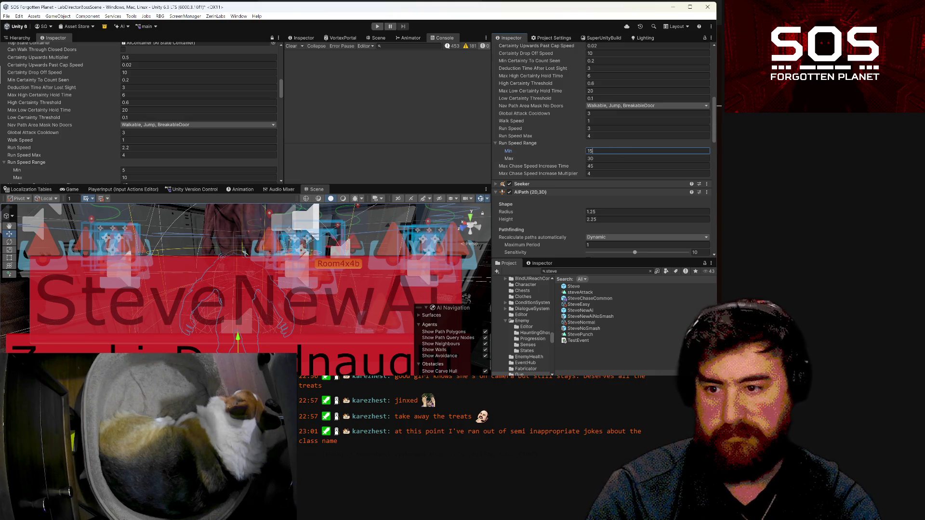
{"action": "key", "text": "Tab"}
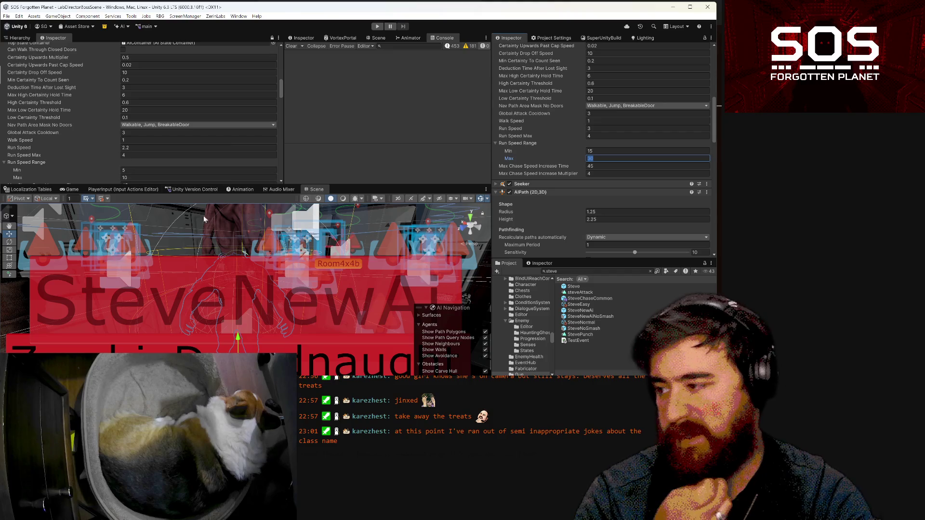
- Clear the scene selection, show the Hierarchy and orbit toward ZombieDreadnaught
{"action": "left_click", "coordinate": [221, 220]}
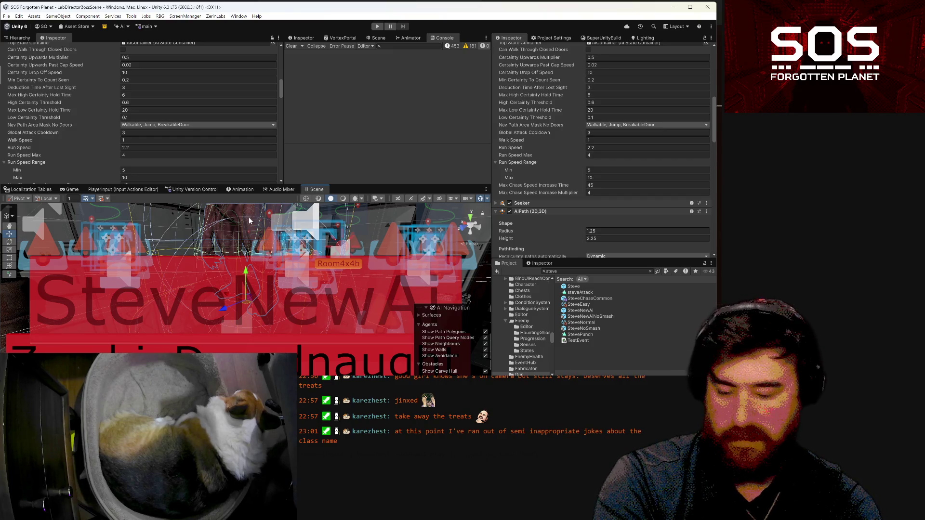
{"action": "left_click", "coordinate": [249, 217]}
{"action": "left_click", "coordinate": [20, 38]}
{"action": "mouse_move", "coordinate": [337, 248]}
{"action": "left_mouse_down"}
{"action": "mouse_move", "coordinate": [293, 287]}
{"action": "mouse_move", "coordinate": [307, 321]}
{"action": "mouse_move", "coordinate": [279, 281]}
{"action": "left_mouse_up"}
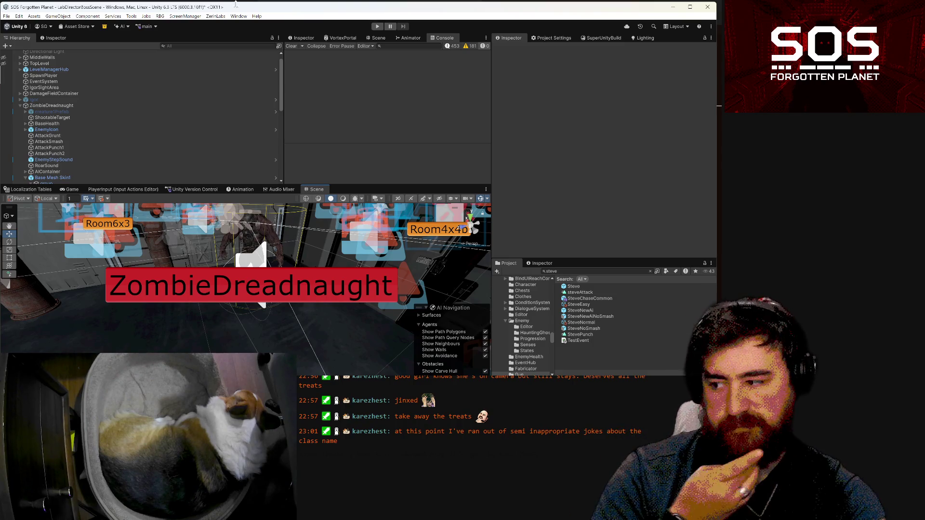
- Select ZombieDreadnaught and collapse its Base Mesh Skin1 and BossLayer children
{"action": "left_click", "coordinate": [282, 253]}
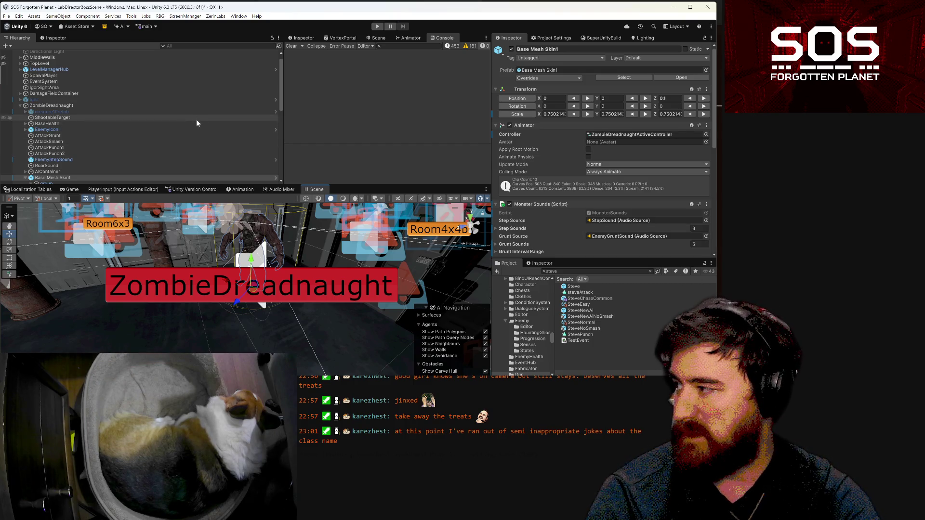
{"action": "left_click", "coordinate": [200, 107]}
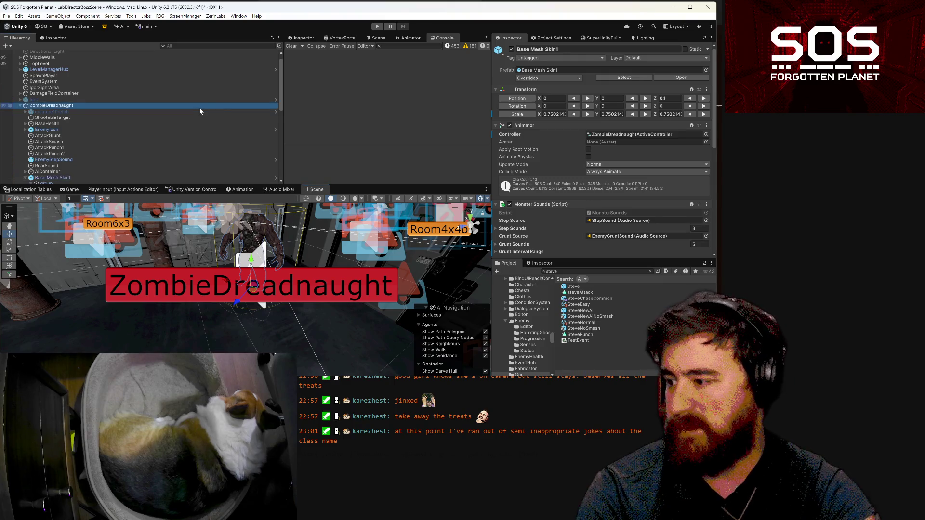
{"action": "scroll", "coordinate": [553, 181], "scroll_direction": "down", "scroll_amount": 15}
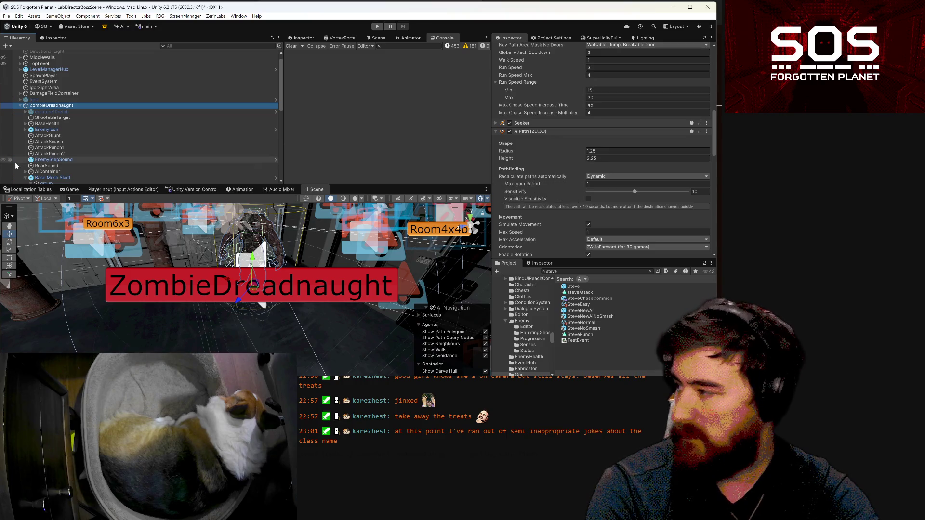
{"action": "scroll", "coordinate": [43, 159], "scroll_direction": "down", "scroll_amount": 4}
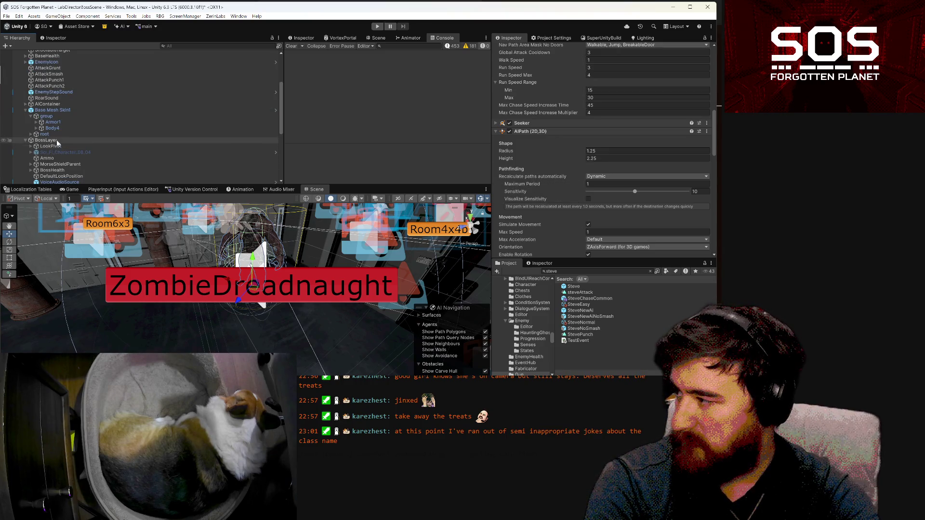
{"action": "left_click", "coordinate": [26, 110]}
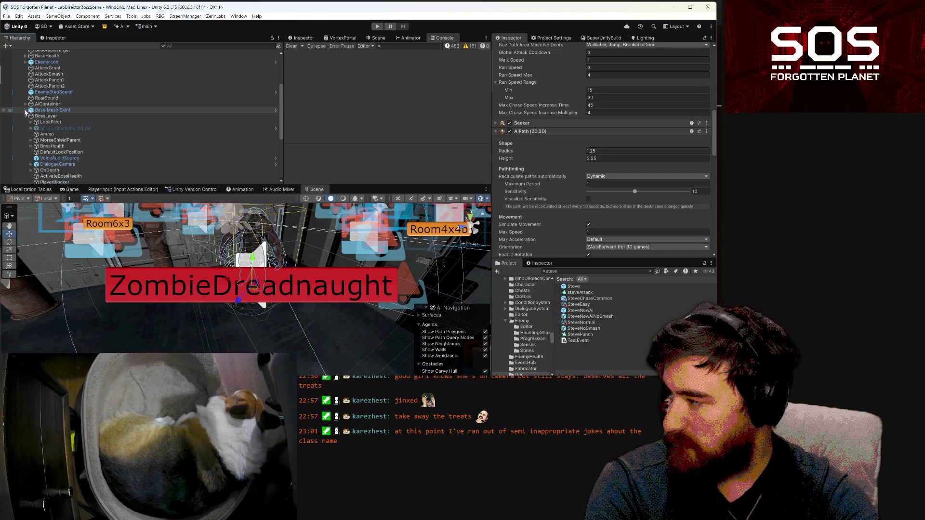
{"action": "left_click", "coordinate": [26, 116]}
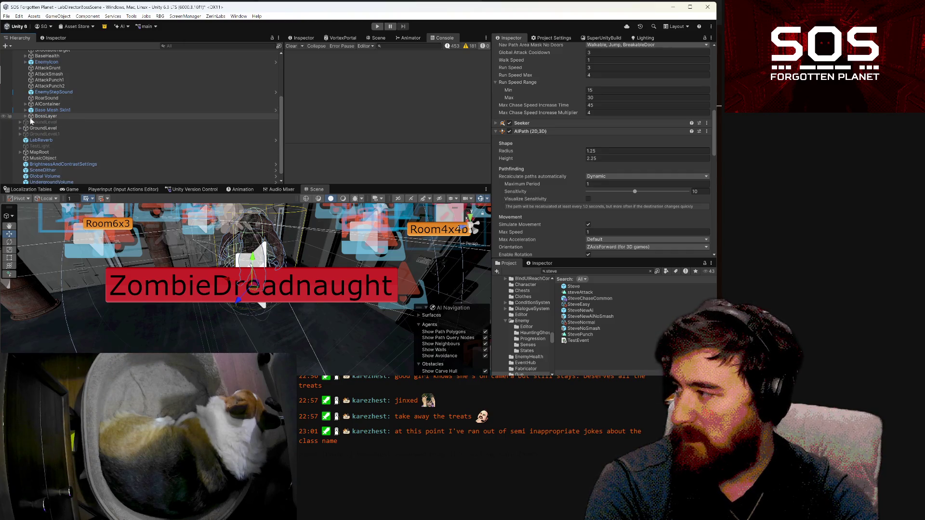
{"action": "scroll", "coordinate": [53, 116], "scroll_direction": "up", "scroll_amount": 2}
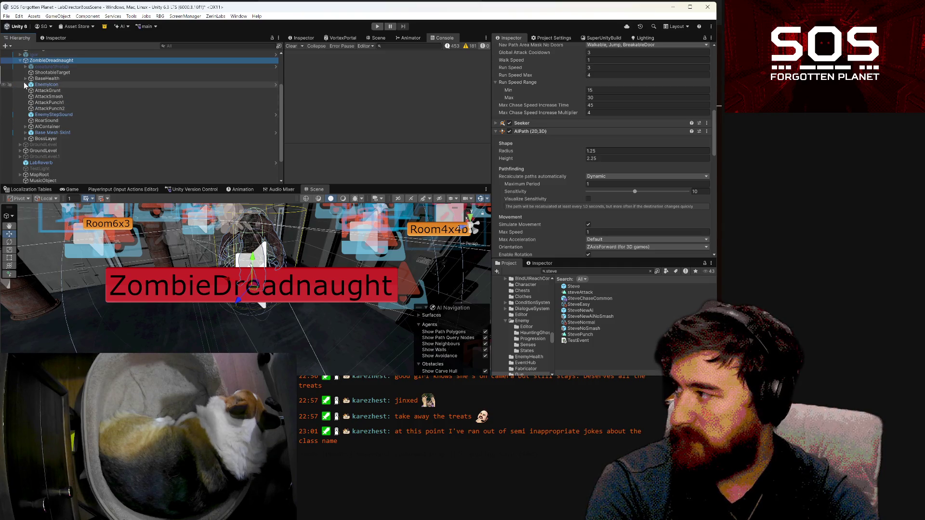
- Expand AIContainer > ChaseState > SteveChaseCommon and select AttackSmashState
{"action": "left_click", "coordinate": [26, 126]}
{"action": "scroll", "coordinate": [27, 126], "scroll_direction": "down", "scroll_amount": 4}
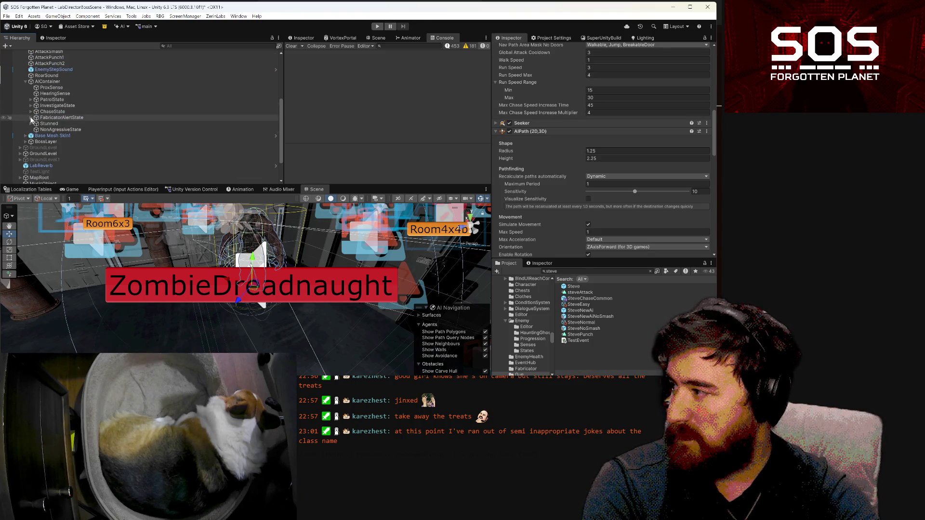
{"action": "left_click", "coordinate": [31, 111]}
{"action": "left_click", "coordinate": [35, 124]}
{"action": "left_click", "coordinate": [42, 136]}
{"action": "left_click", "coordinate": [52, 137]}
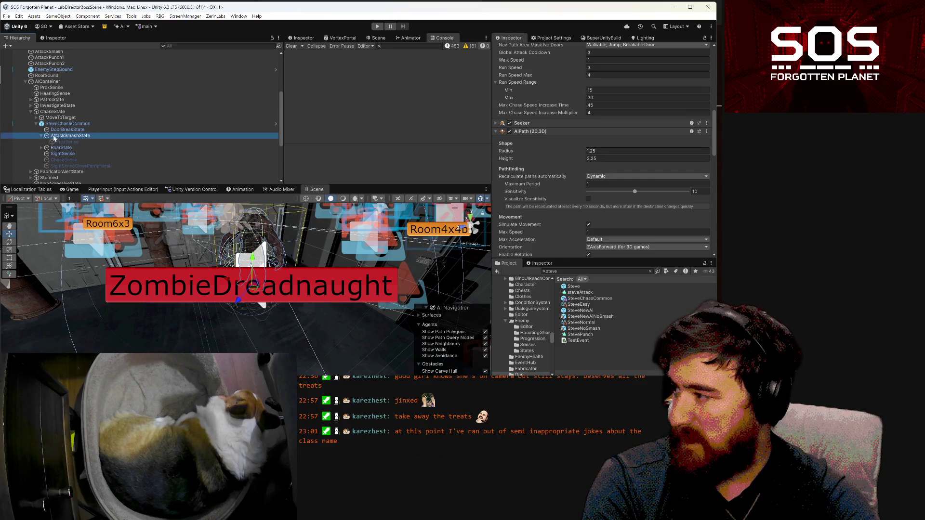
- Lower Attack Damage to 15 on Attack Infos Elements 0 and 1, then select PatrolState's SightSense
{"action": "scroll", "coordinate": [603, 149], "scroll_direction": "down", "scroll_amount": 3}
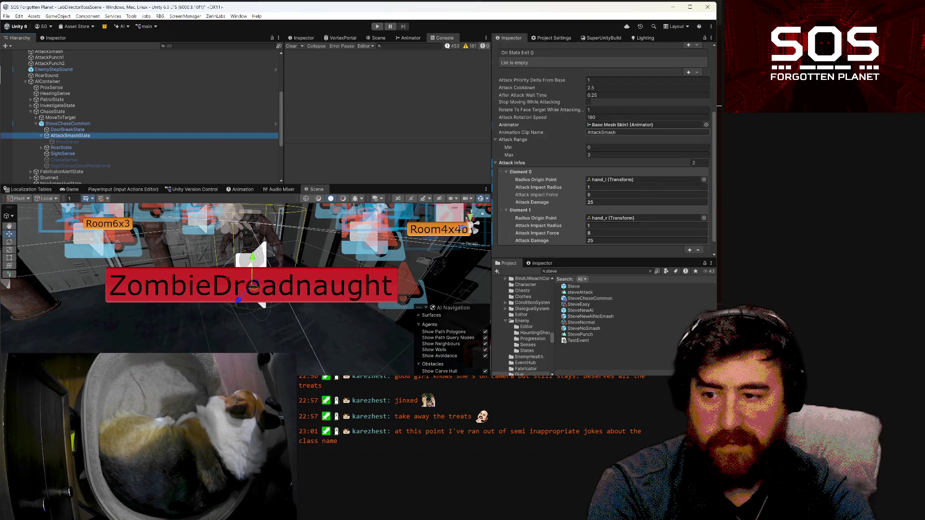
{"action": "scroll", "coordinate": [567, 140], "scroll_direction": "down", "scroll_amount": 2}
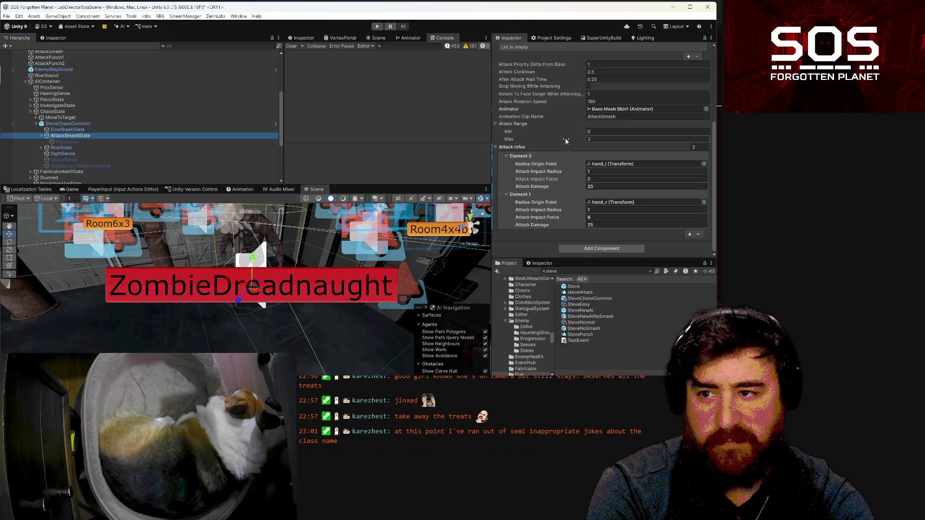
{"action": "scroll", "coordinate": [564, 140], "scroll_direction": "up", "scroll_amount": 5}
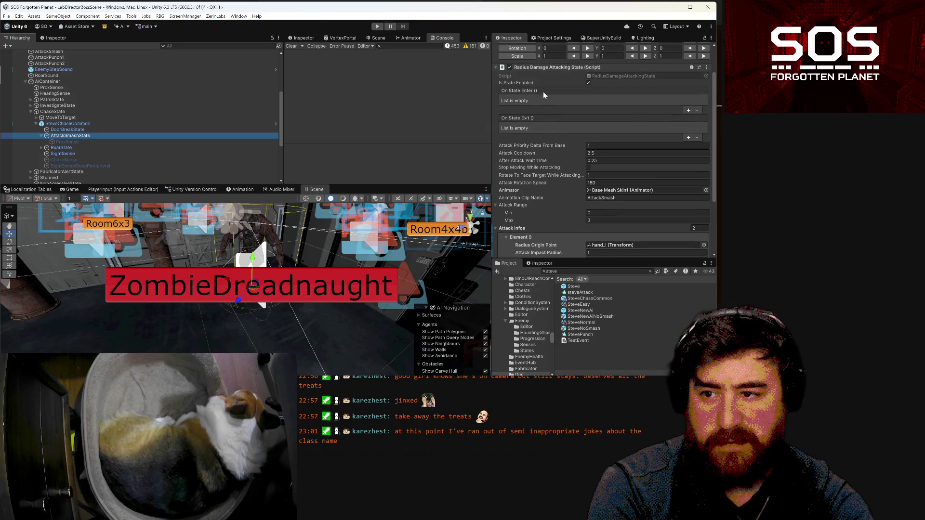
{"action": "scroll", "coordinate": [543, 101], "scroll_direction": "down", "scroll_amount": 5}
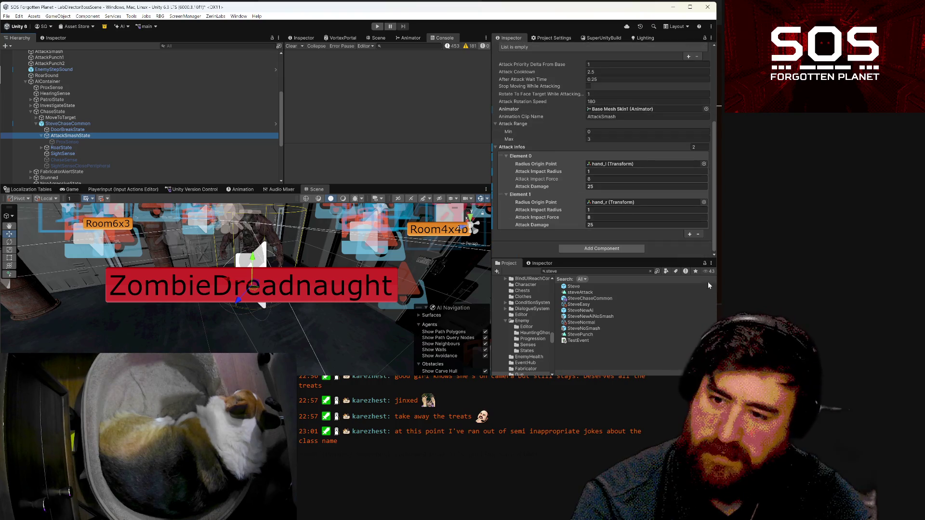
{"action": "left_click", "coordinate": [598, 186]}
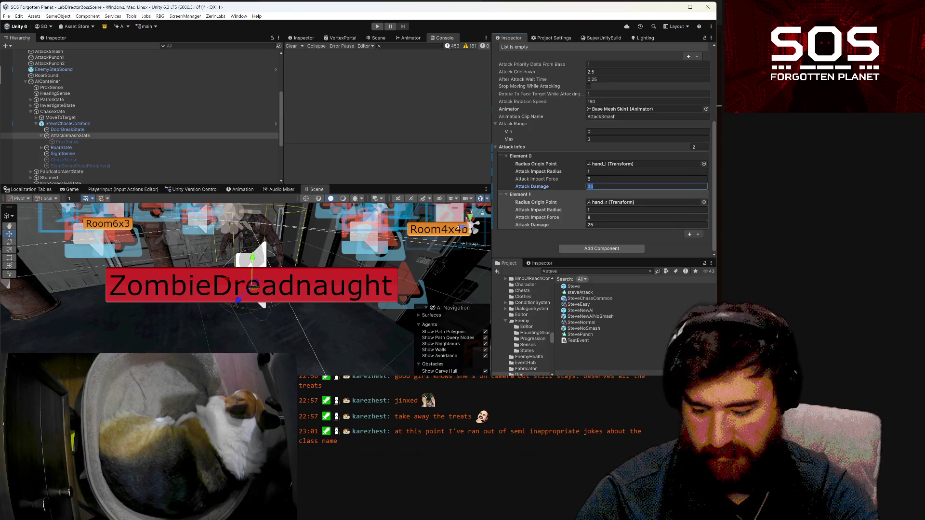
{"action": "type", "text": "15"}
{"action": "left_click", "coordinate": [597, 225]}
{"action": "type", "text": "15"}
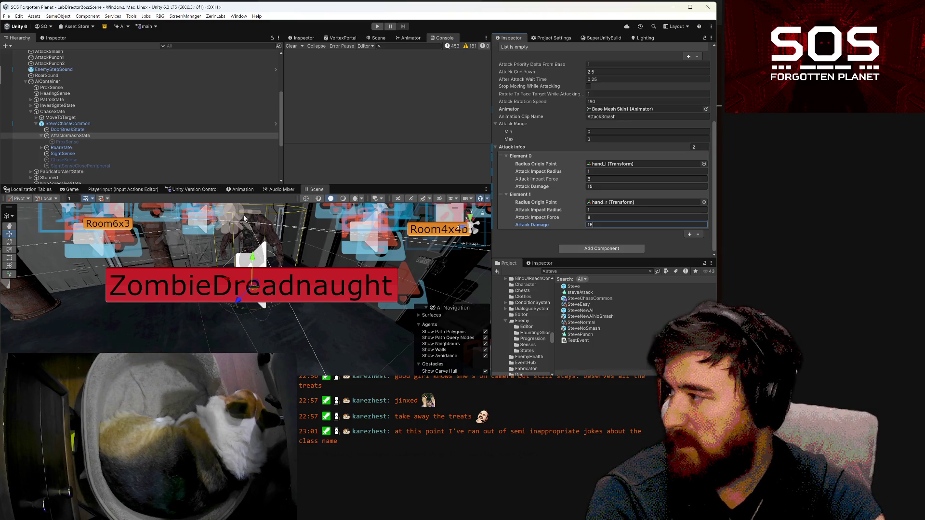
{"action": "scroll", "coordinate": [96, 105], "scroll_direction": "up", "scroll_amount": 3}
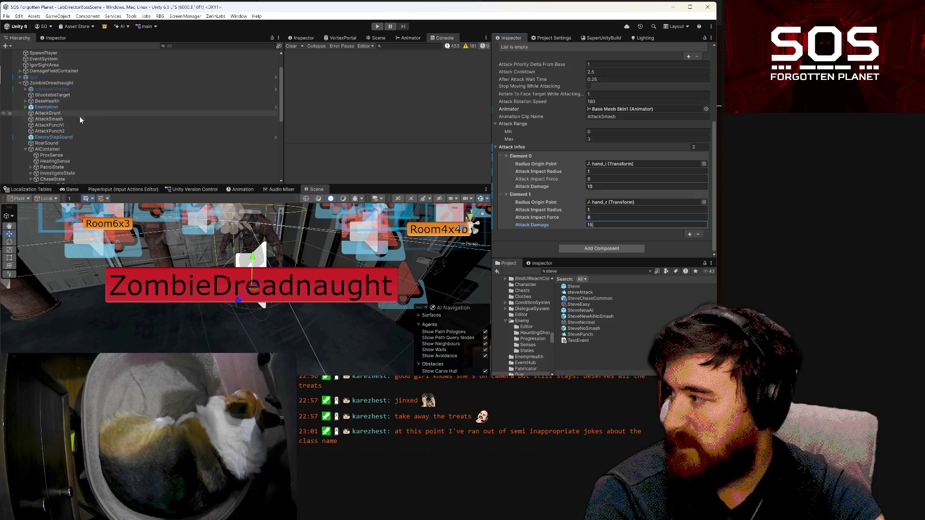
{"action": "left_click", "coordinate": [252, 232]}
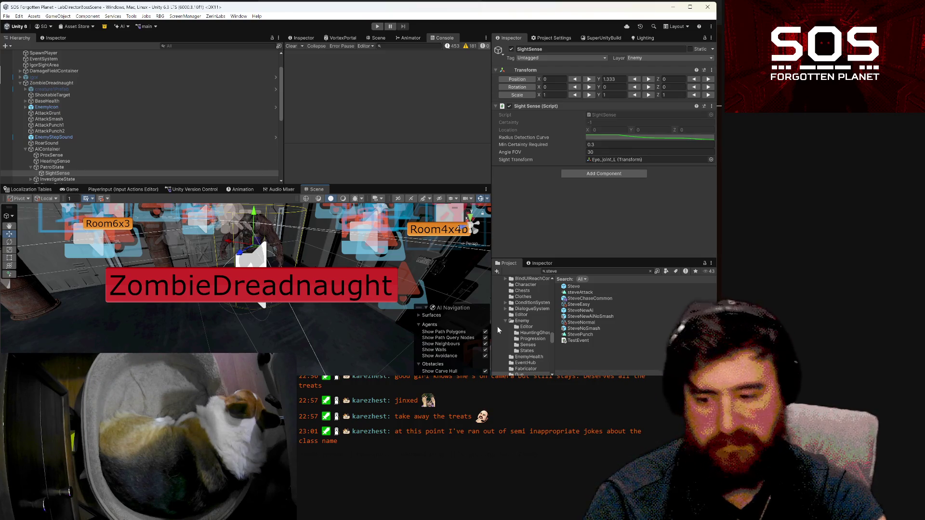
- Set PatrolState's Max Distance From Player to 2
{"action": "left_click_drag", "start_coordinate": [367, 272], "coordinate": [314, 264]}
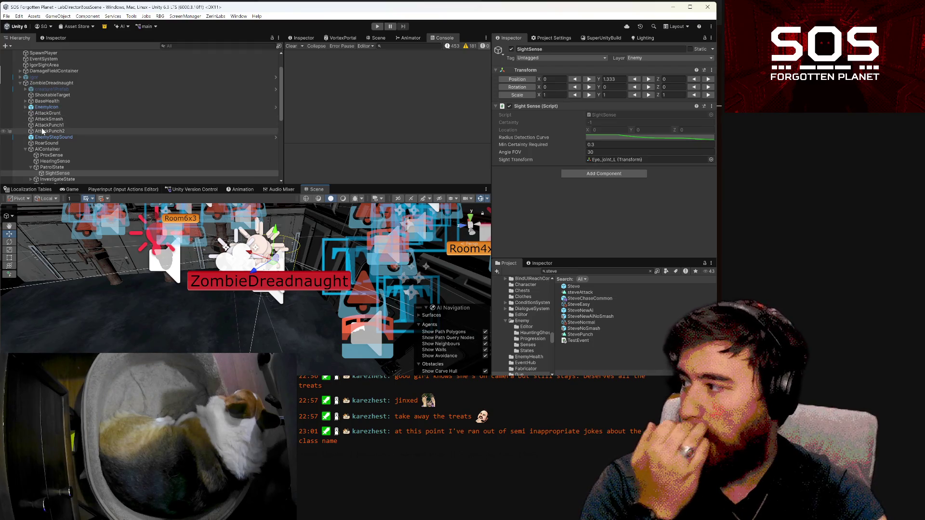
{"action": "left_click", "coordinate": [57, 167]}
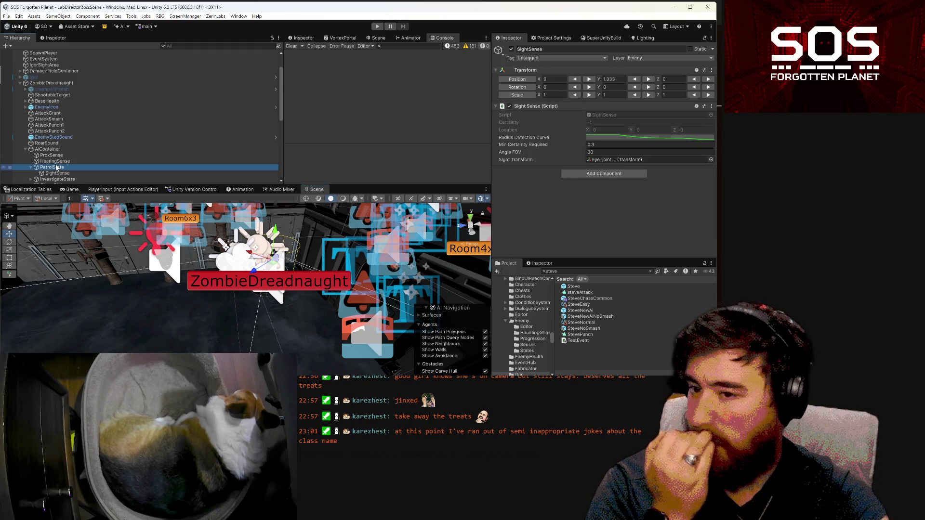
{"action": "left_click", "coordinate": [620, 211]}
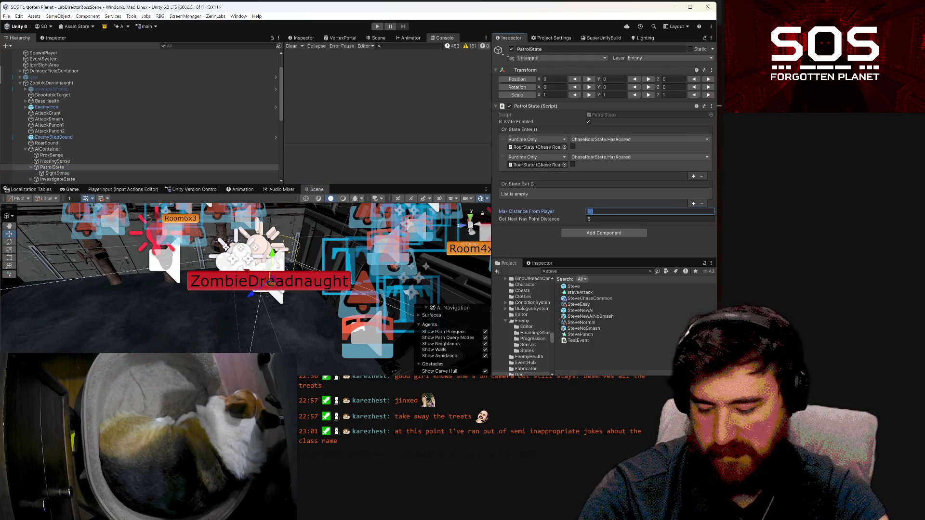
{"action": "type", "text": "2"}
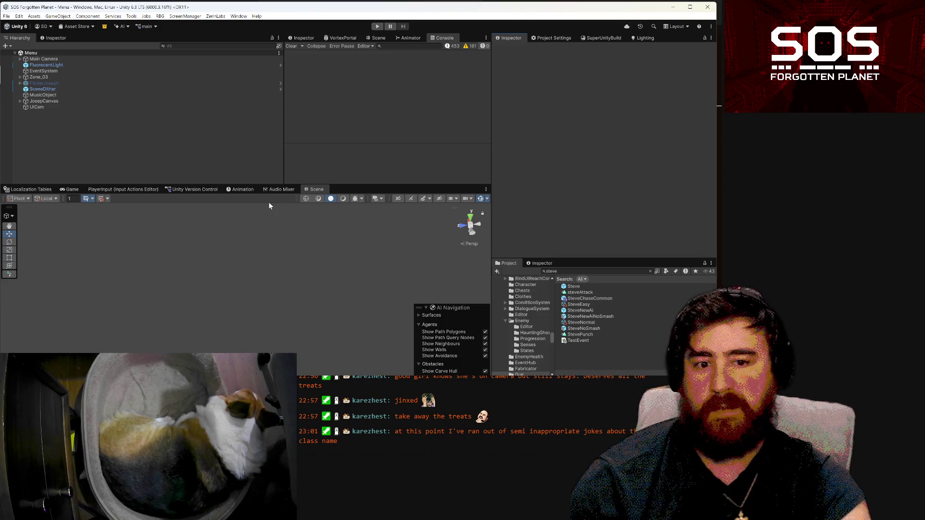
- Enter Play mode, get past the demo popup, and load Slot 1 from LOAD GAME
{"action": "left_click", "coordinate": [378, 25]}
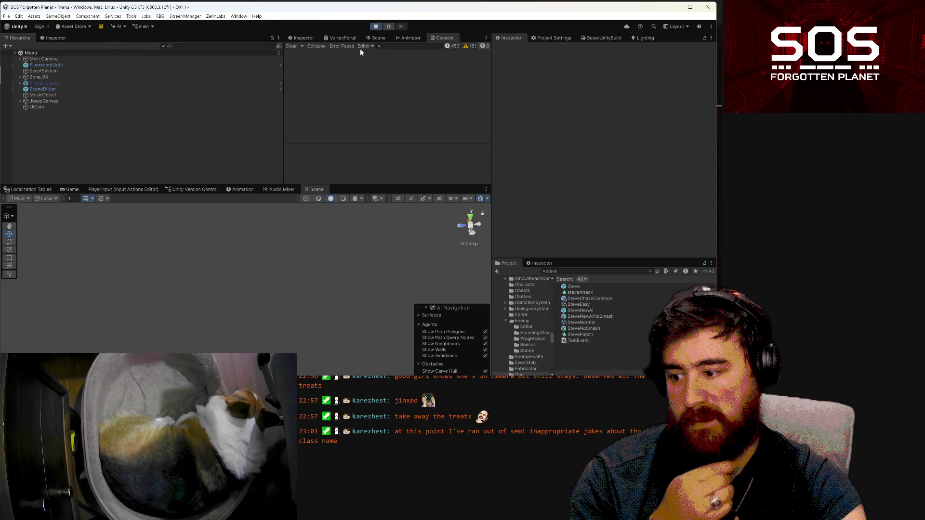
{"action": "left_click", "coordinate": [246, 303]}
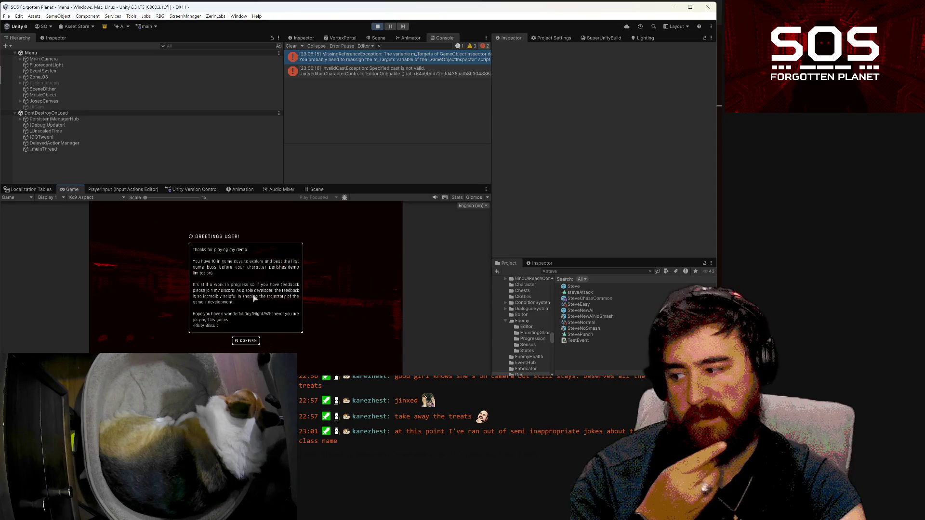
{"action": "left_click", "coordinate": [237, 337]}
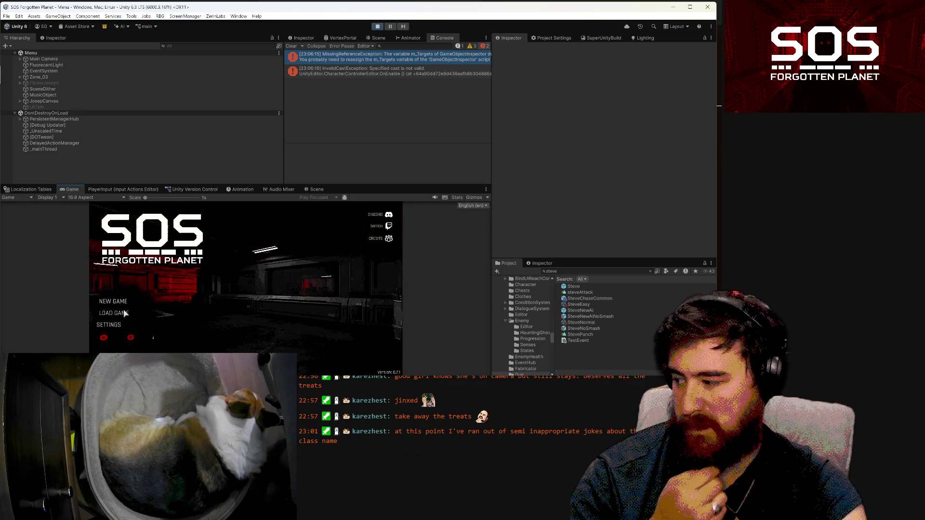
{"action": "left_click", "coordinate": [126, 316]}
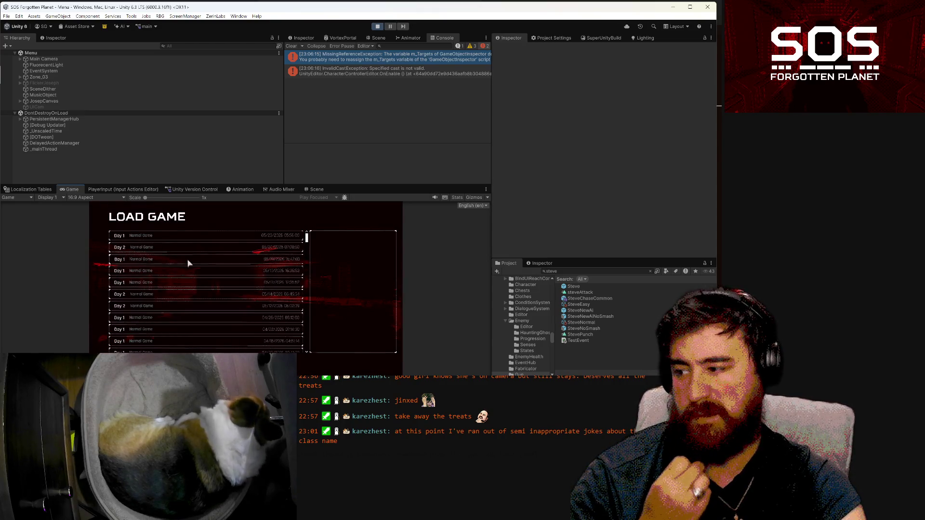
{"action": "left_click", "coordinate": [202, 240]}
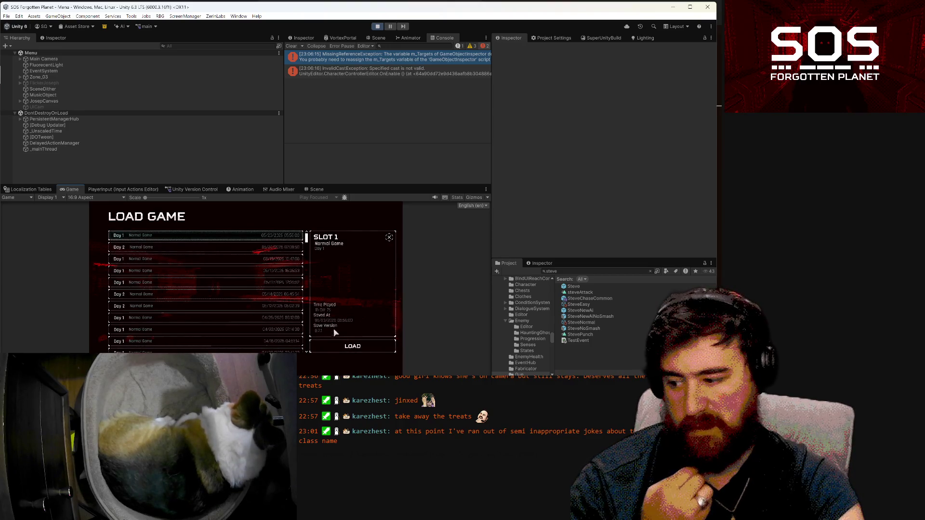
{"action": "left_click", "coordinate": [334, 345]}
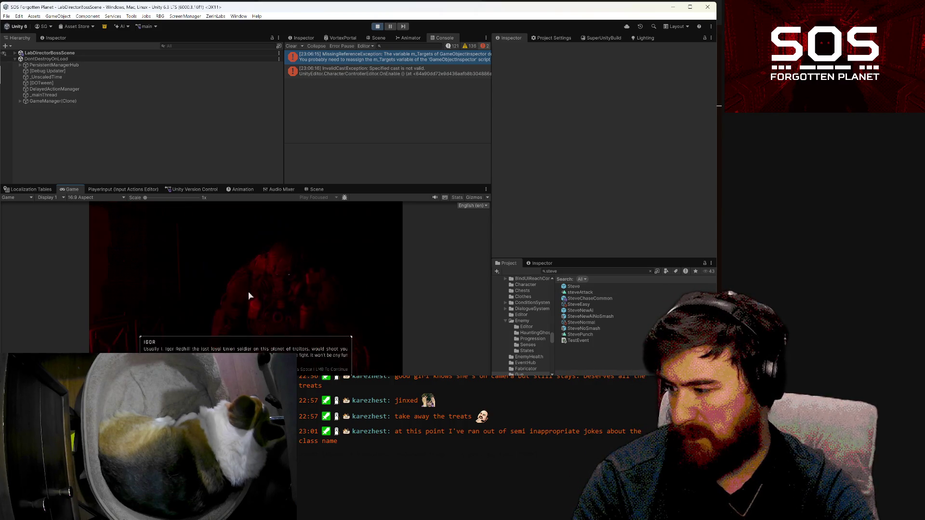
- Click through the boss cutscene dialogue, play the fight, pause with Escape, then exit Play mode
{"action": "left_click", "coordinate": [251, 303]}
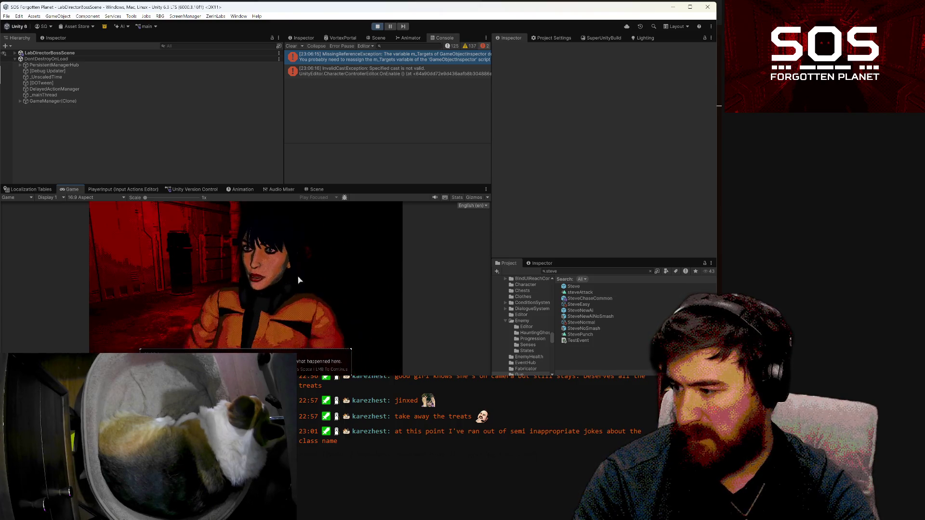
{"action": "left_click", "coordinate": [306, 244]}
{"action": "left_click", "coordinate": [309, 239]}
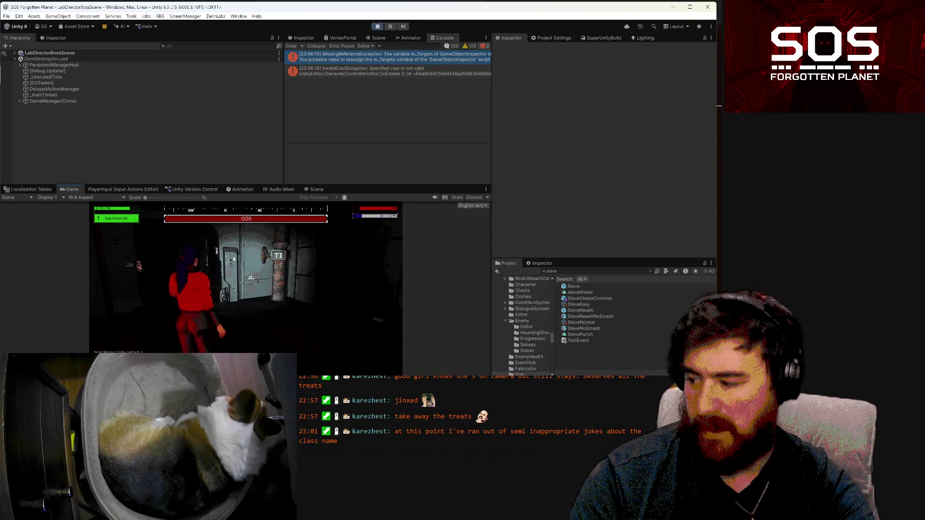
{"action": "key", "text": "Escape"}
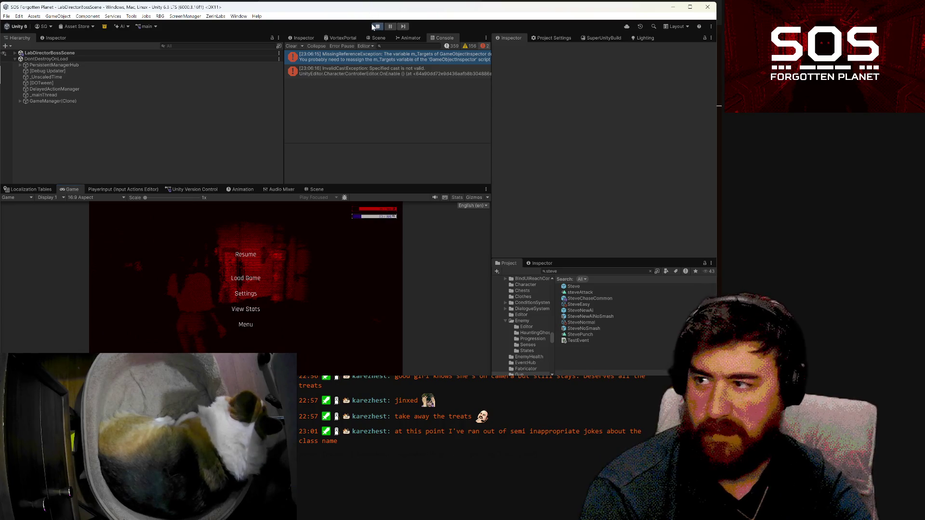
{"action": "left_click", "coordinate": [375, 26]}
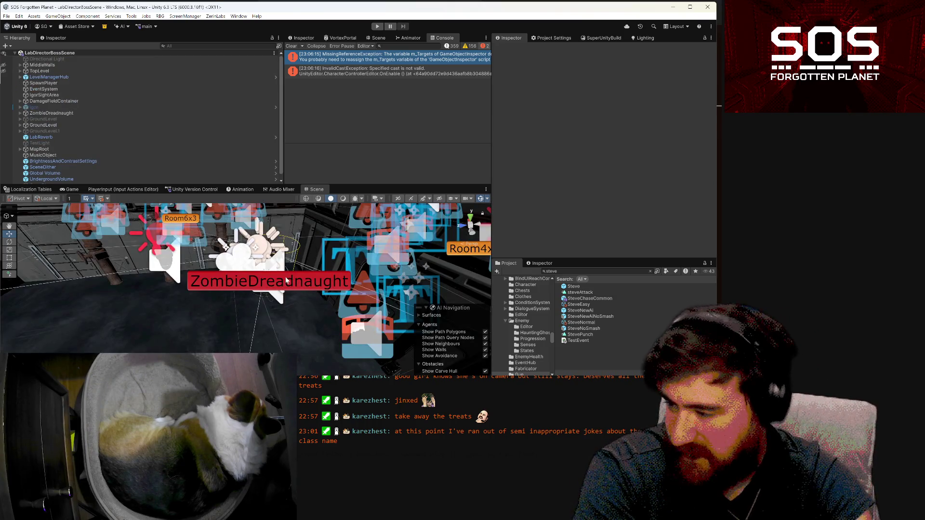
- Select ZombieDreadnaught and change its Enemy script's Max High Certainty Hold Time from 6 to 12
{"action": "left_click", "coordinate": [284, 281]}
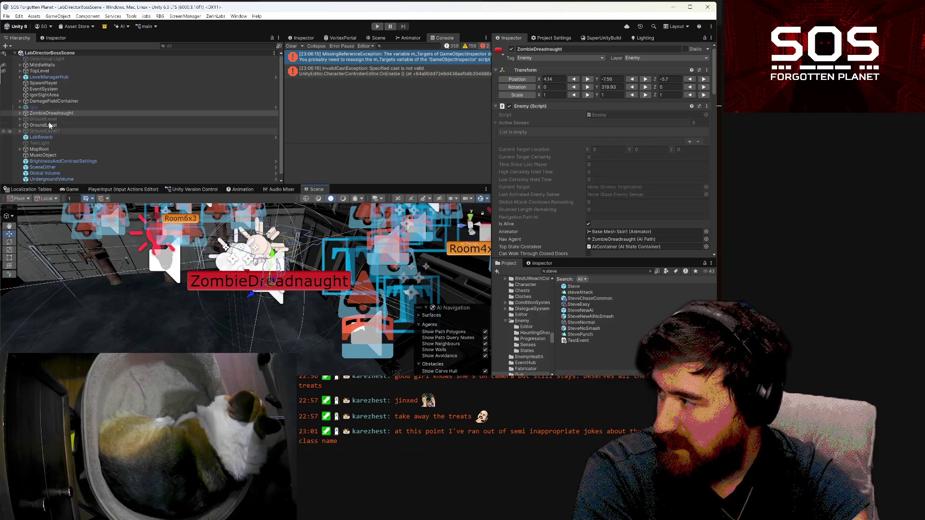
{"action": "left_click", "coordinate": [19, 113]}
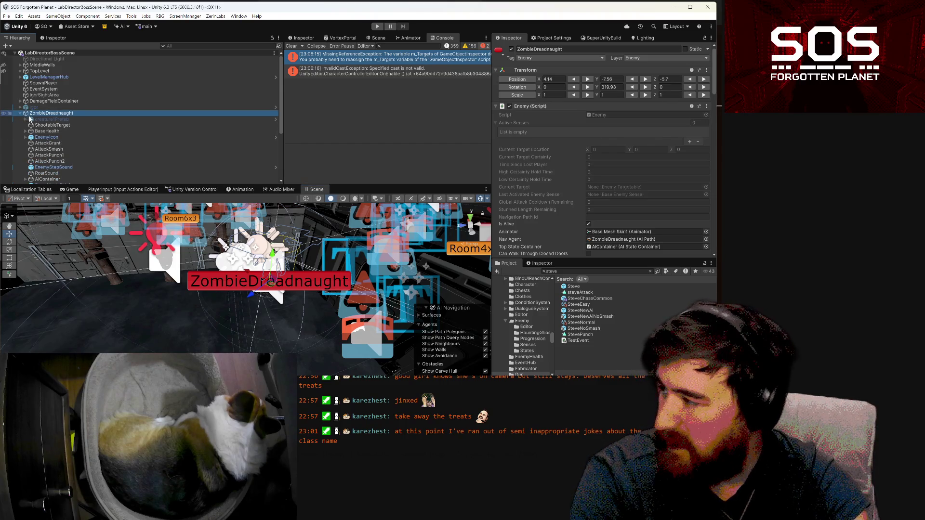
{"action": "mouse_move", "coordinate": [251, 318]}
{"action": "left_mouse_down"}
{"action": "mouse_move", "coordinate": [304, 336]}
{"action": "mouse_move", "coordinate": [237, 324]}
{"action": "mouse_move", "coordinate": [267, 326]}
{"action": "left_mouse_up"}
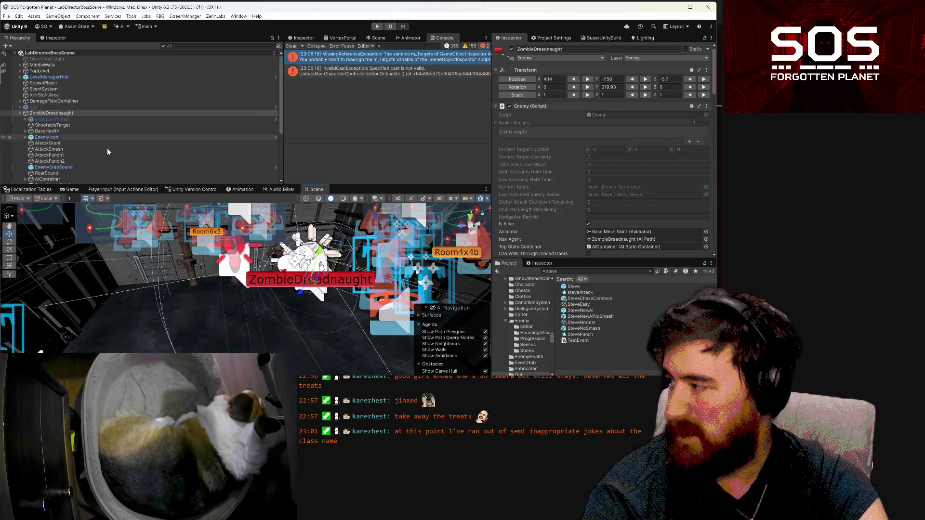
{"action": "scroll", "coordinate": [597, 180], "scroll_direction": "down", "scroll_amount": 5}
{"action": "scroll", "coordinate": [596, 179], "scroll_direction": "down", "scroll_amount": 3}
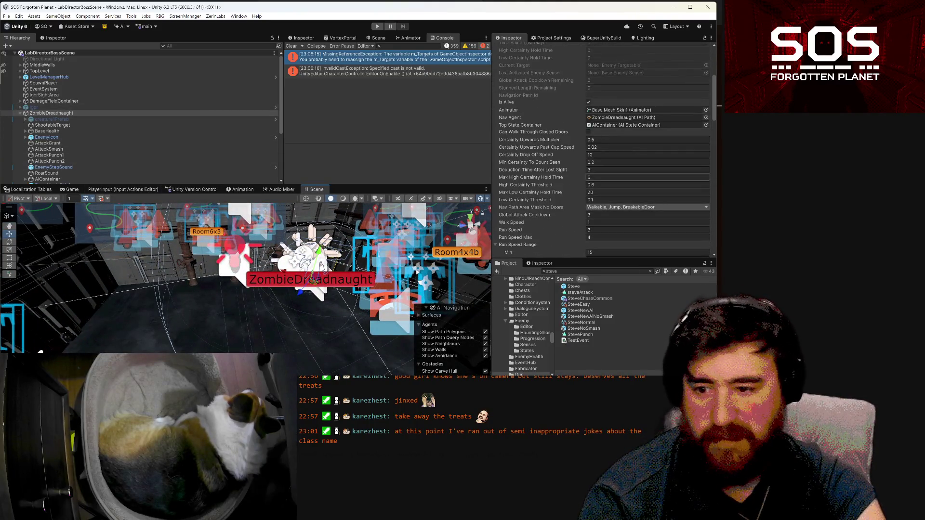
{"action": "scroll", "coordinate": [597, 178], "scroll_direction": "down", "scroll_amount": 3}
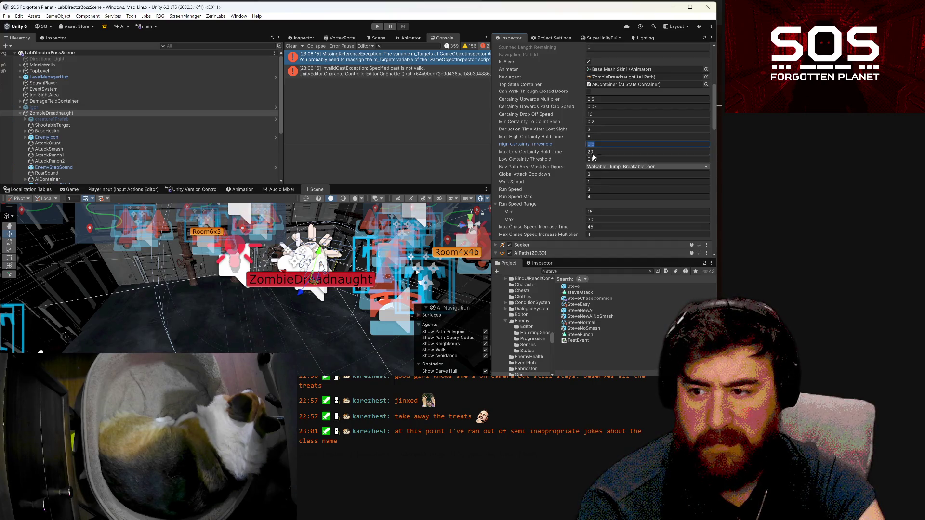
{"action": "left_click", "coordinate": [627, 137]}
{"action": "type", "text": "12"}
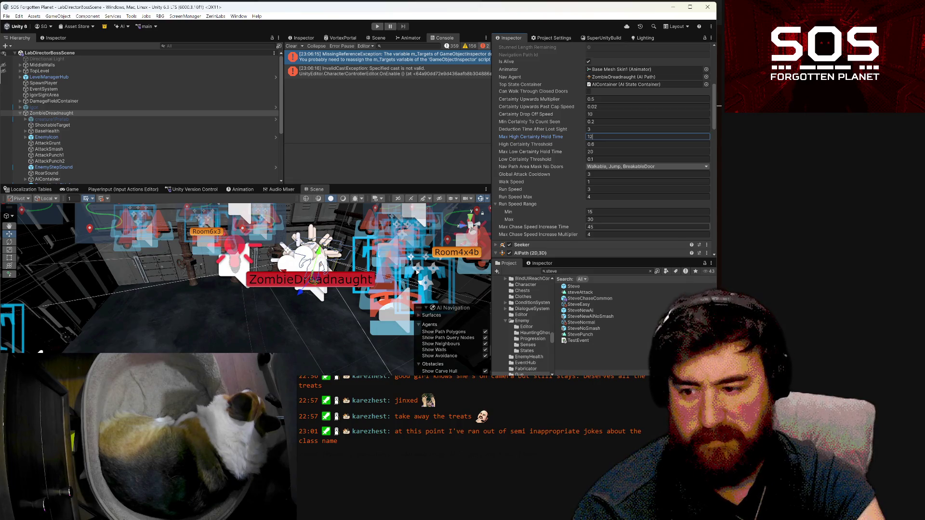
{"action": "scroll", "coordinate": [591, 220], "scroll_direction": "down", "scroll_amount": 2}
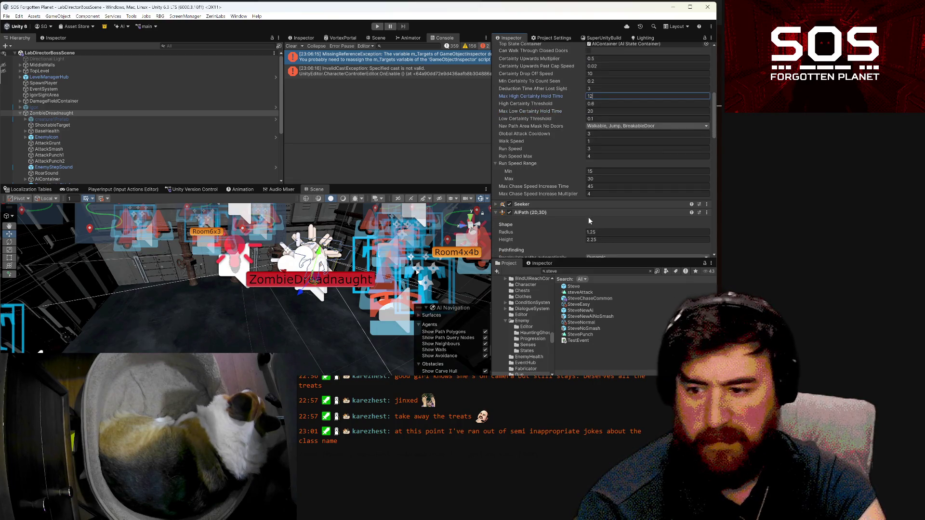
{"action": "scroll", "coordinate": [589, 217], "scroll_direction": "down", "scroll_amount": 2}
{"action": "scroll", "coordinate": [588, 217], "scroll_direction": "down", "scroll_amount": 6}
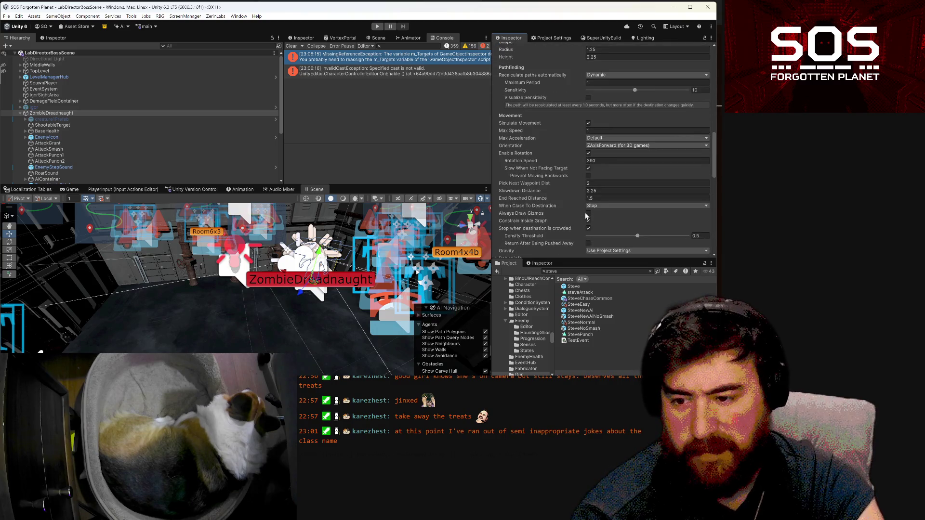
{"action": "scroll", "coordinate": [574, 202], "scroll_direction": "up", "scroll_amount": 5}
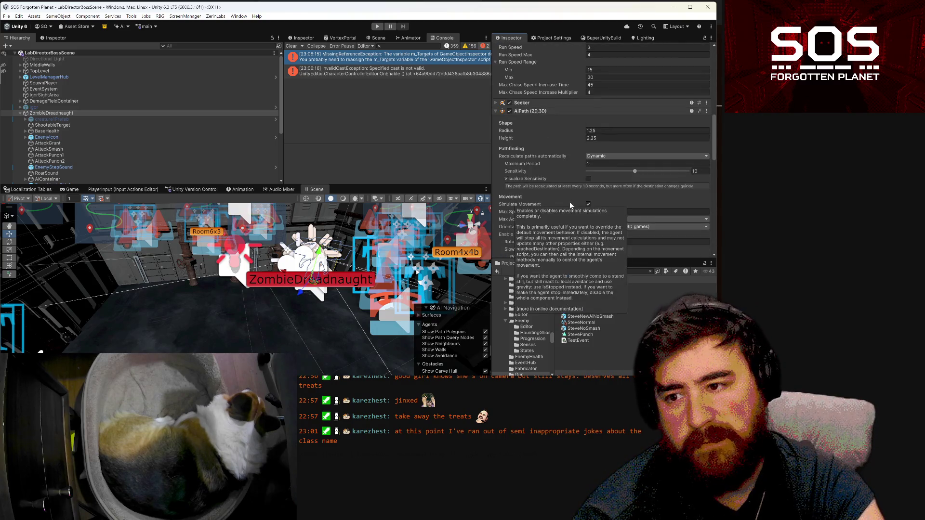
{"action": "scroll", "coordinate": [567, 203], "scroll_direction": "up", "scroll_amount": 2}
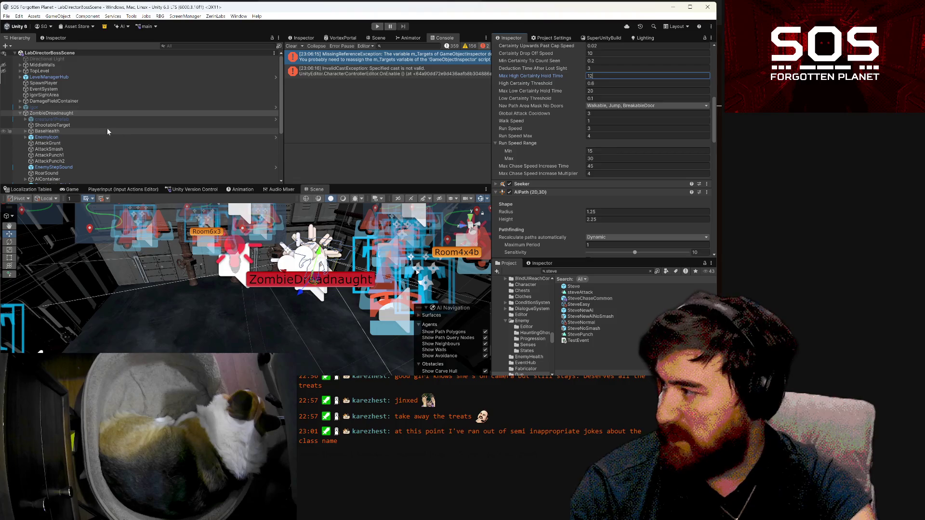
{"action": "left_click", "coordinate": [20, 114]}
- Expand GroundLevel > FallDamage and select its DialoguePivot
{"action": "left_click", "coordinate": [20, 125]}
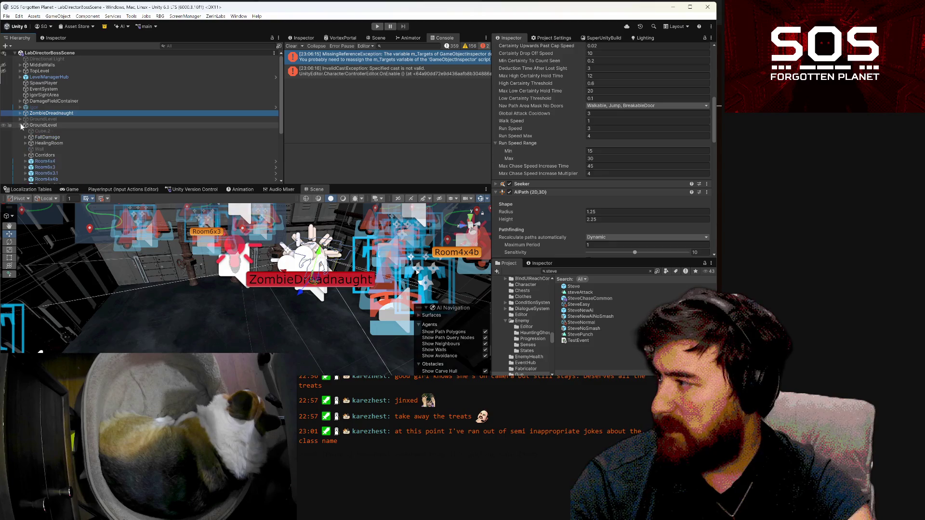
{"action": "left_click", "coordinate": [25, 137]}
{"action": "left_click", "coordinate": [53, 143]}
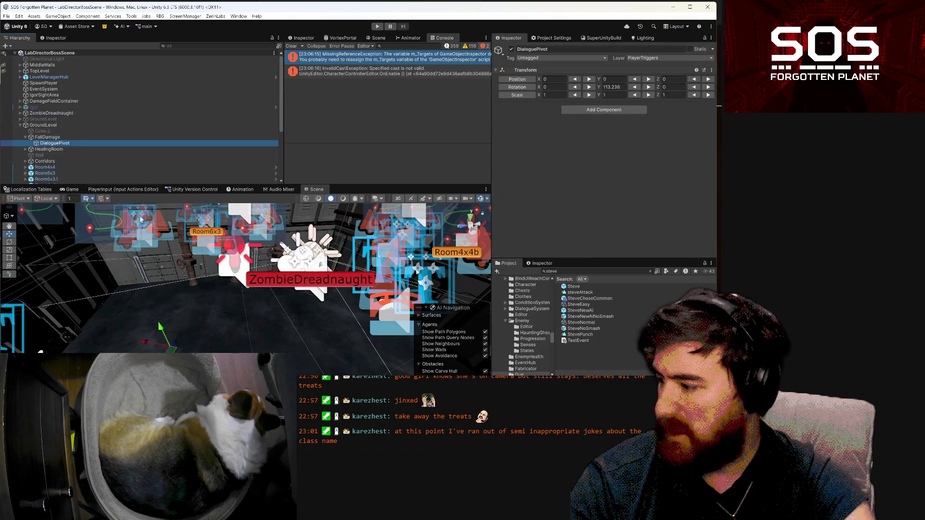
- Move DialoguePivot to X -0.47, Z 5.66, rotate it to Y 308.236, and save the scene
{"action": "mouse_move", "coordinate": [167, 343]}
{"action": "left_mouse_down"}
{"action": "mouse_move", "coordinate": [241, 316]}
{"action": "mouse_move", "coordinate": [292, 316]}
{"action": "left_mouse_up"}
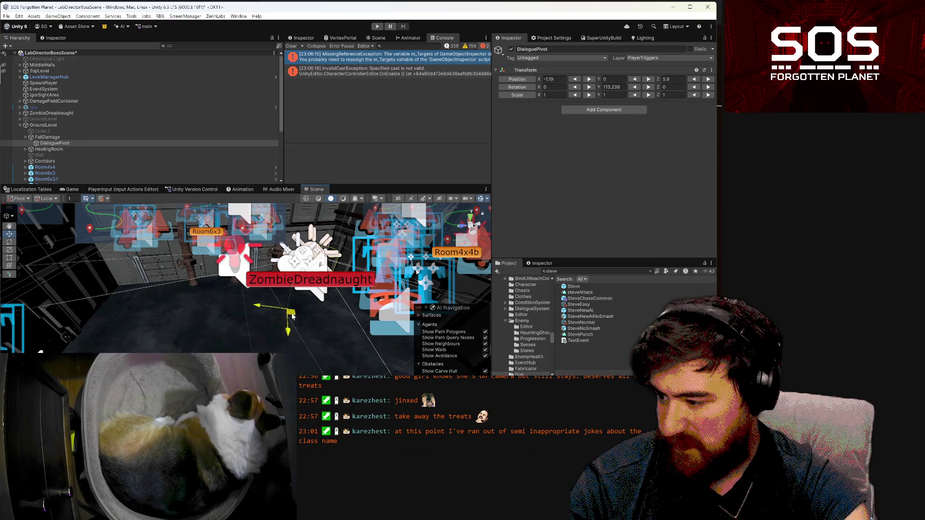
{"action": "left_click", "coordinate": [649, 88]}
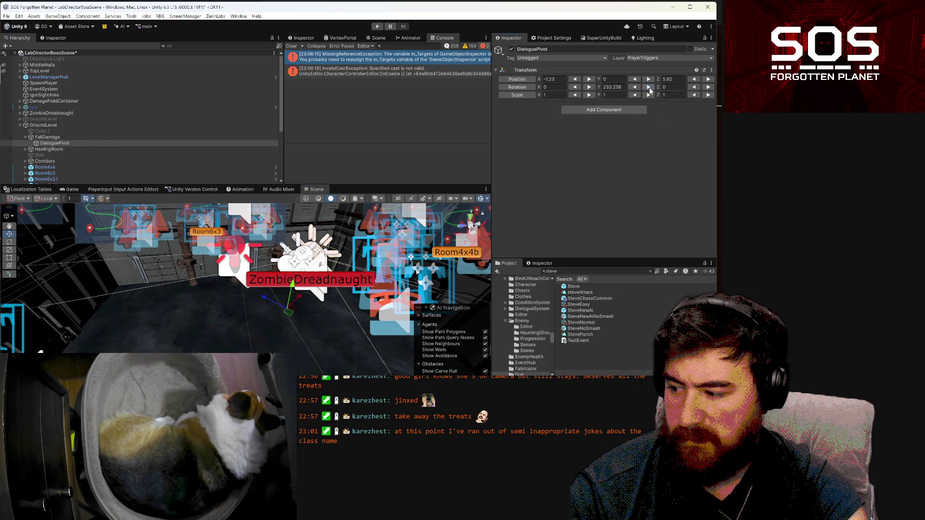
{"action": "left_click", "coordinate": [648, 87]}
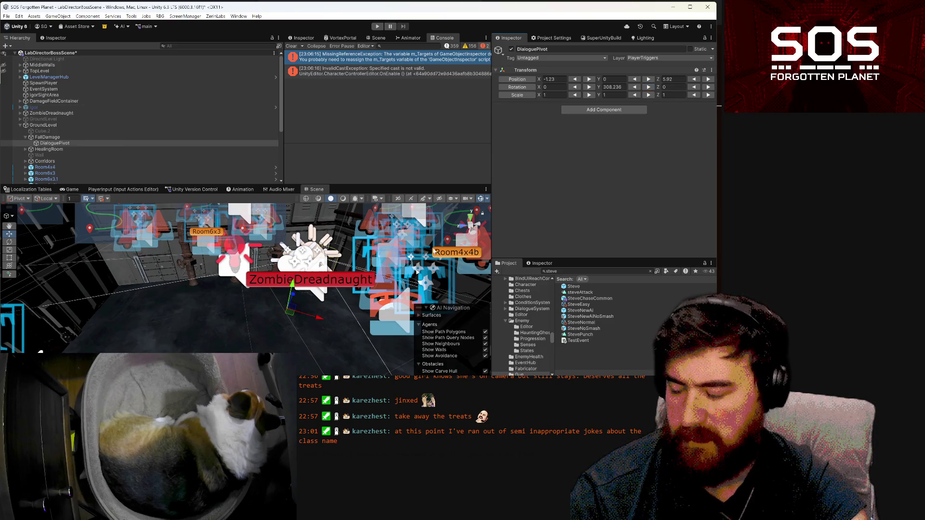
{"action": "mouse_move", "coordinate": [299, 320]}
{"action": "left_mouse_down"}
{"action": "mouse_move", "coordinate": [256, 347]}
{"action": "mouse_move", "coordinate": [245, 341]}
{"action": "mouse_move", "coordinate": [261, 339]}
{"action": "left_mouse_up"}
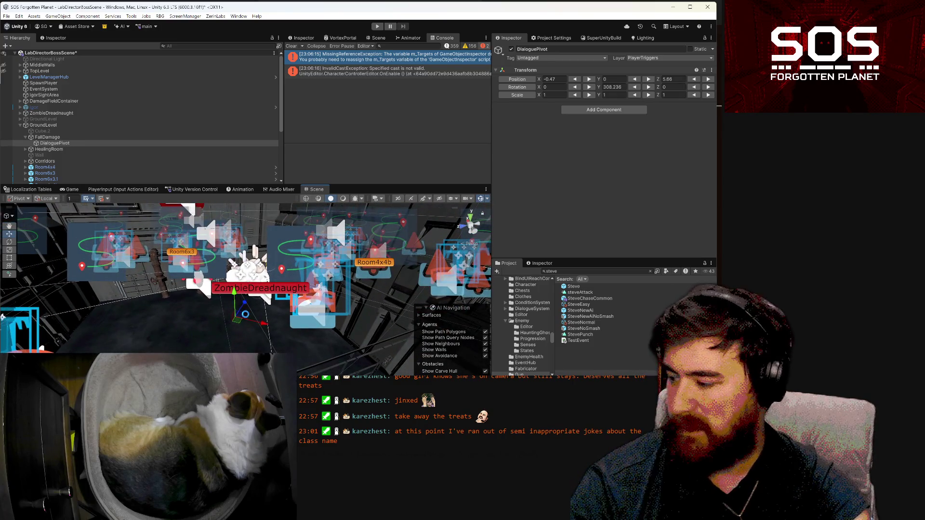
{"action": "key", "text": "ctrl+s"}
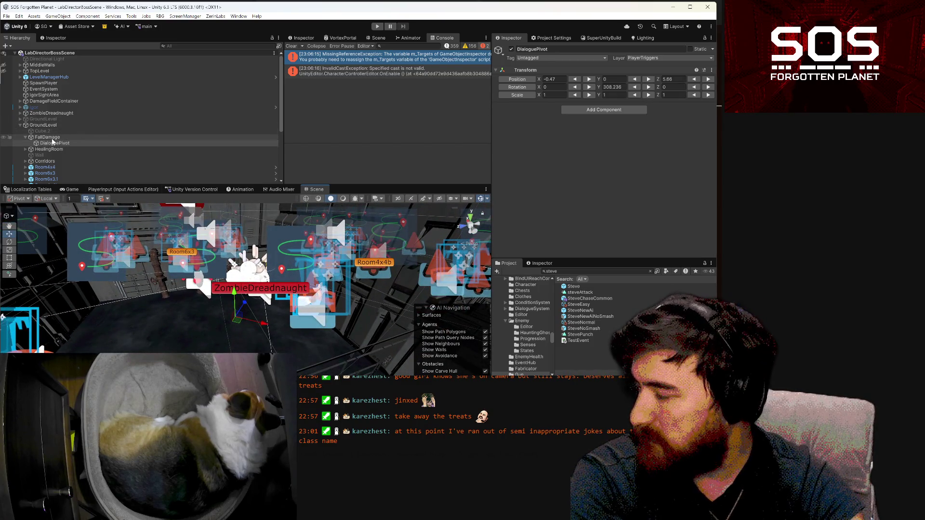
- Collapse GroundLevel and select the HealingTotem in the level, expanding its children
{"action": "left_click", "coordinate": [51, 137]}
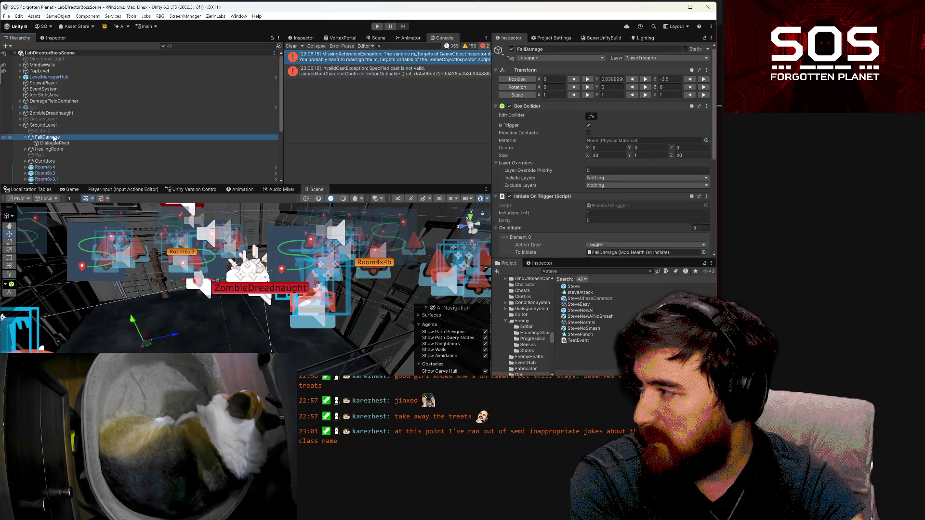
{"action": "left_click", "coordinate": [21, 125]}
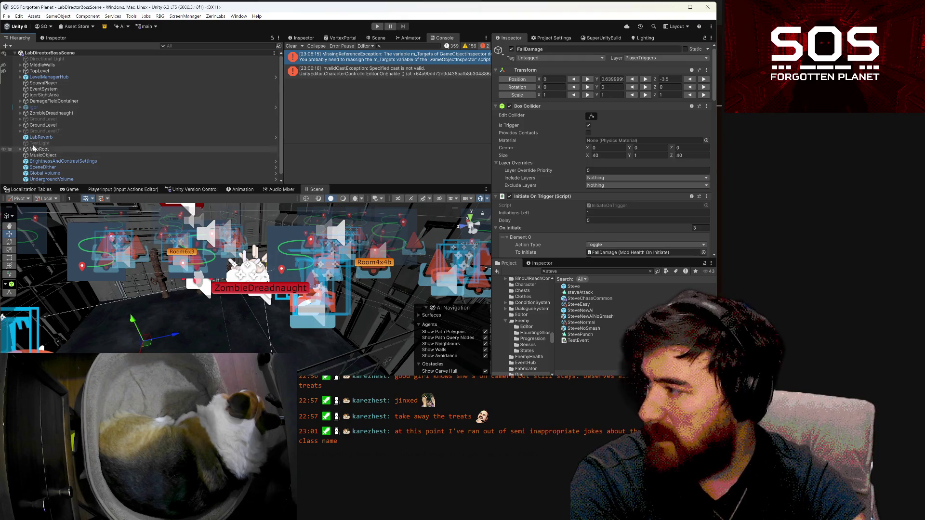
{"action": "left_click", "coordinate": [20, 102]}
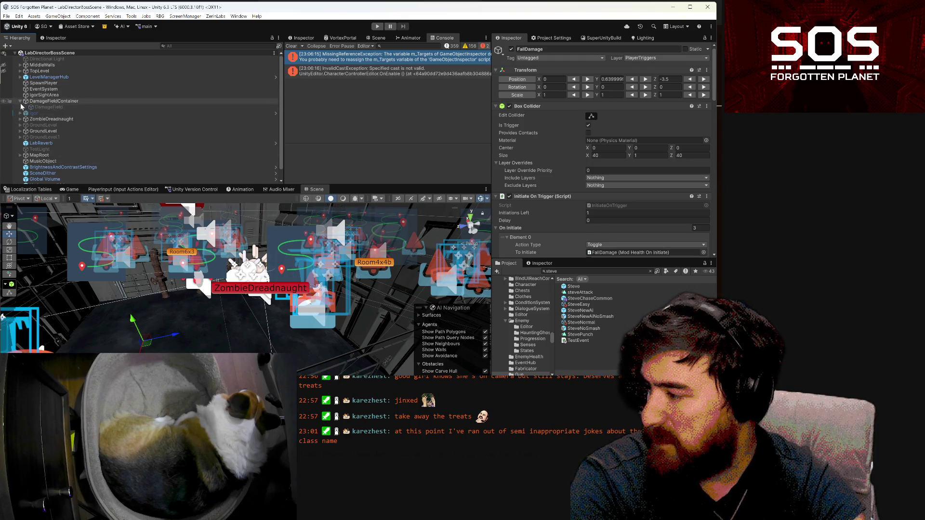
{"action": "left_click", "coordinate": [158, 283]}
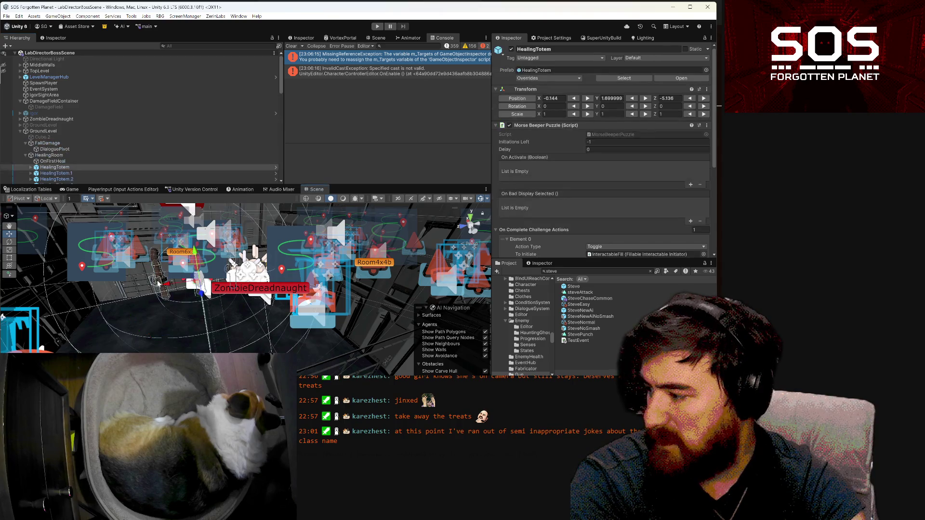
{"action": "left_click", "coordinate": [30, 168]}
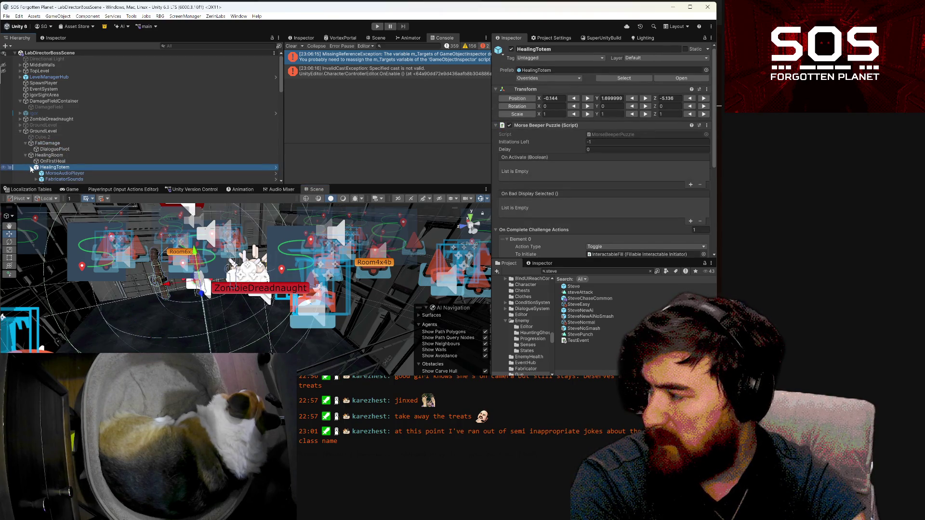
- Select FabricatorMonitorDisplay under Displays and pick the EnemySpawner.SpawnEnemy entry in its Shoot To Do Event
{"action": "scroll", "coordinate": [48, 145], "scroll_direction": "down", "scroll_amount": 3}
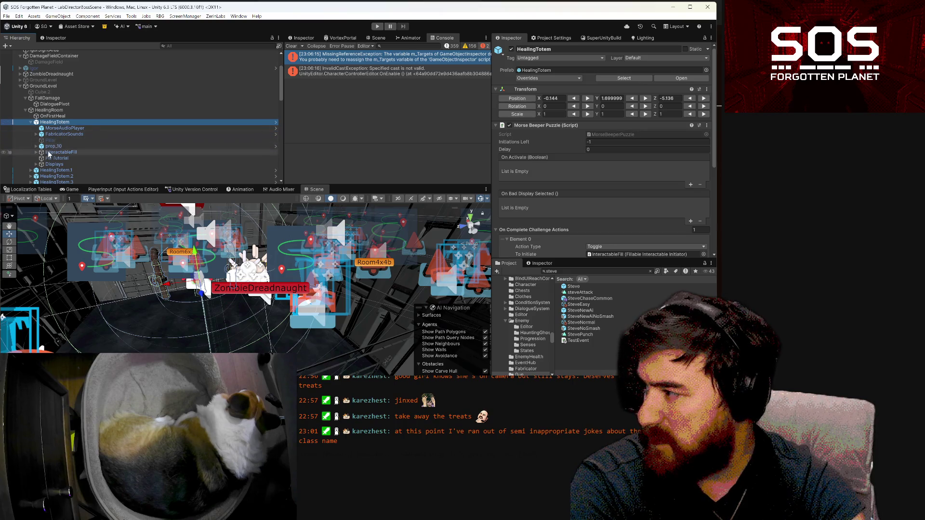
{"action": "left_click", "coordinate": [46, 159]}
{"action": "left_click", "coordinate": [37, 165]}
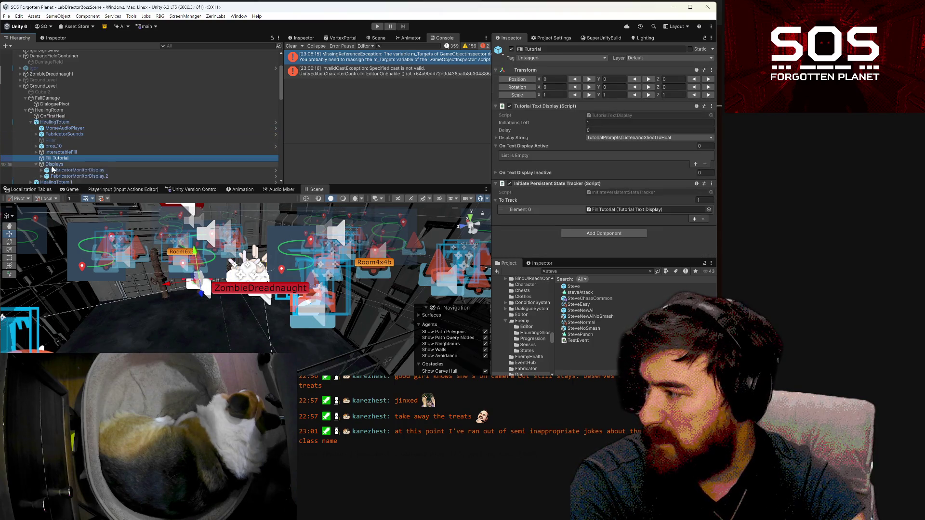
{"action": "left_click", "coordinate": [77, 171]}
{"action": "scroll", "coordinate": [598, 179], "scroll_direction": "down", "scroll_amount": 5}
{"action": "scroll", "coordinate": [601, 174], "scroll_direction": "down", "scroll_amount": 3}
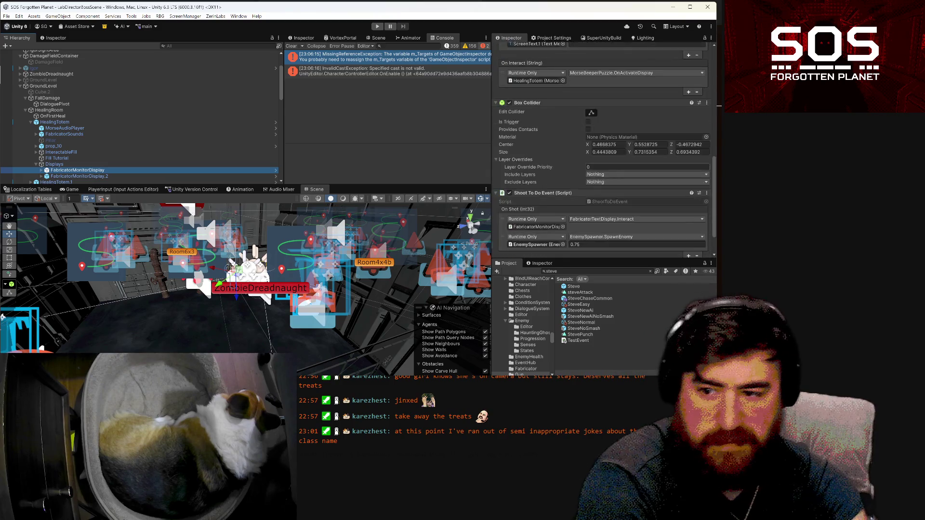
{"action": "scroll", "coordinate": [600, 155], "scroll_direction": "down", "scroll_amount": 6}
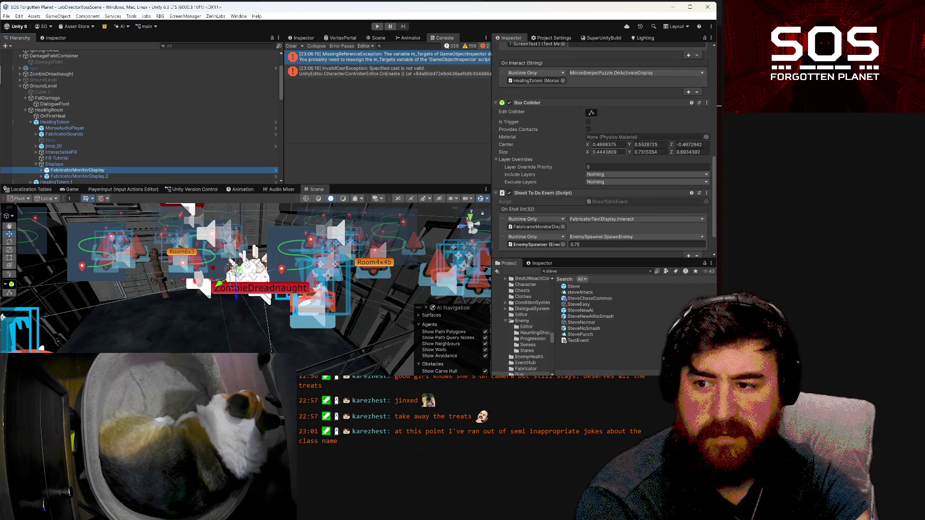
{"action": "left_click", "coordinate": [504, 212]}
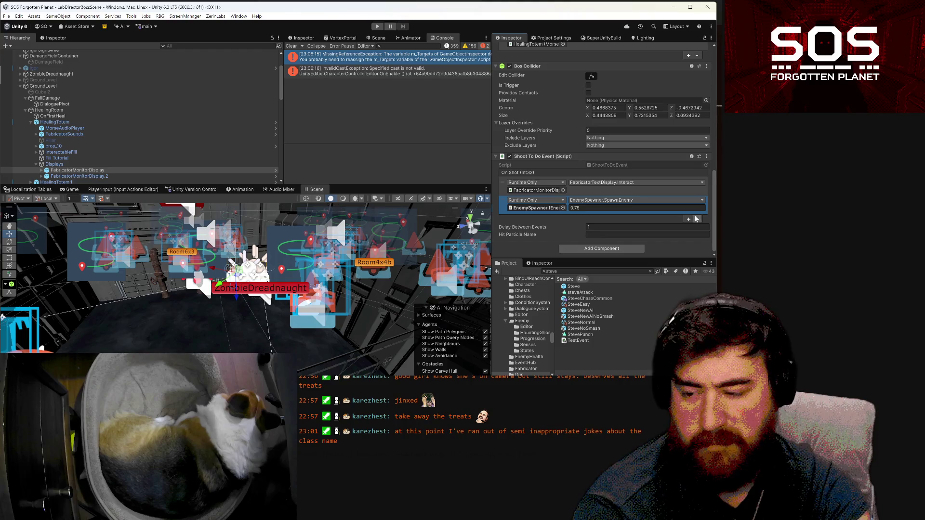
- In the HealingTotem prefab, remove the second On Shot entry from both FabricatorMonitorDisplays
{"action": "left_click", "coordinate": [275, 122]}
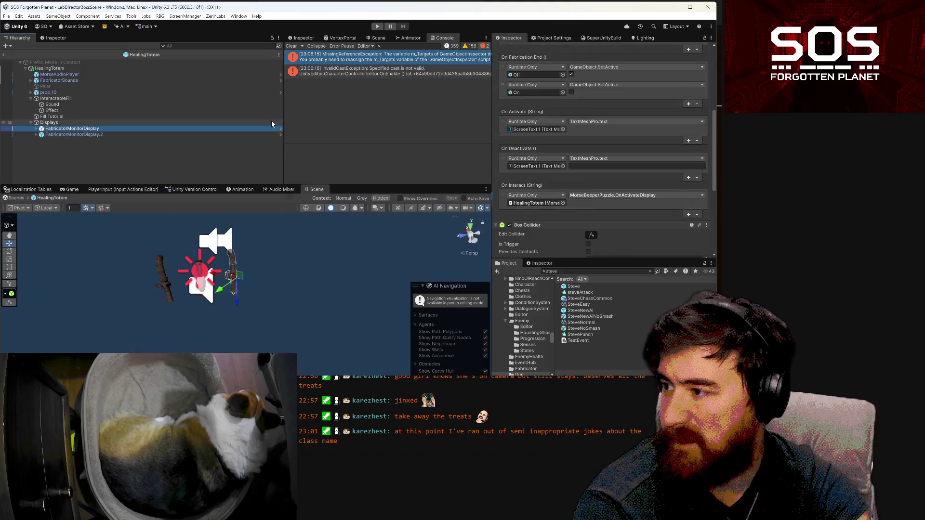
{"action": "scroll", "coordinate": [579, 158], "scroll_direction": "down", "scroll_amount": 6}
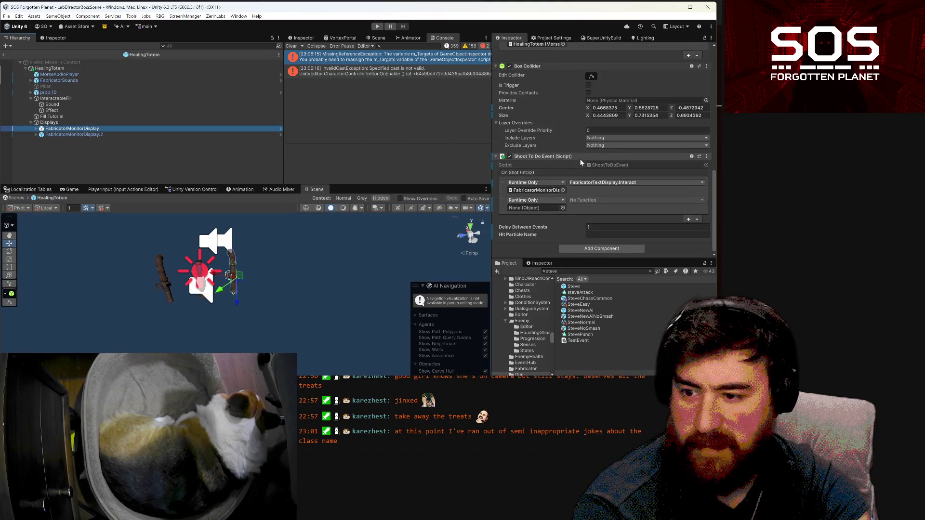
{"action": "left_click", "coordinate": [88, 134], "text": "shift"}
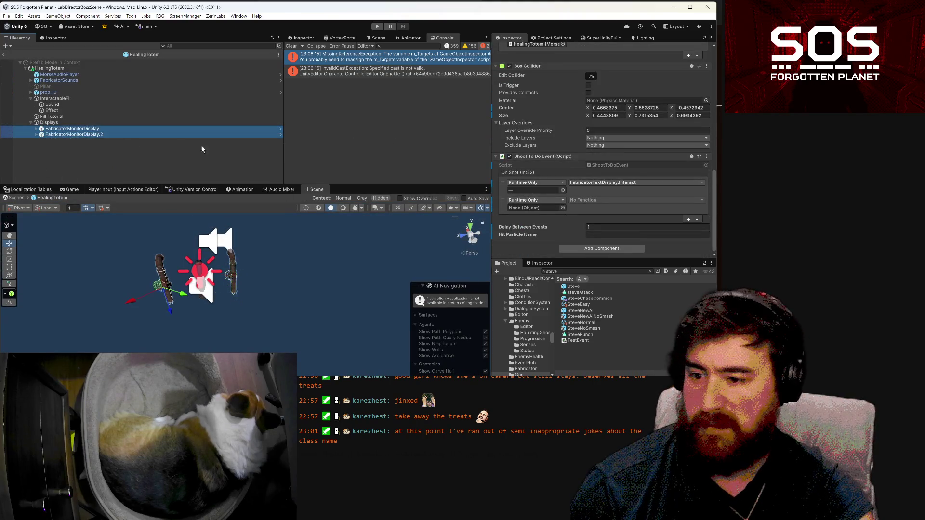
{"action": "left_click", "coordinate": [603, 217]}
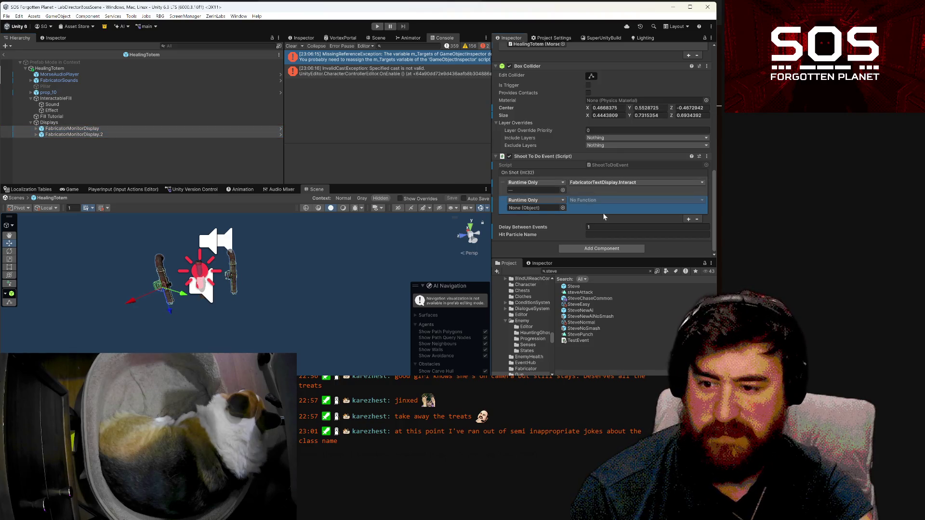
{"action": "left_click", "coordinate": [698, 219]}
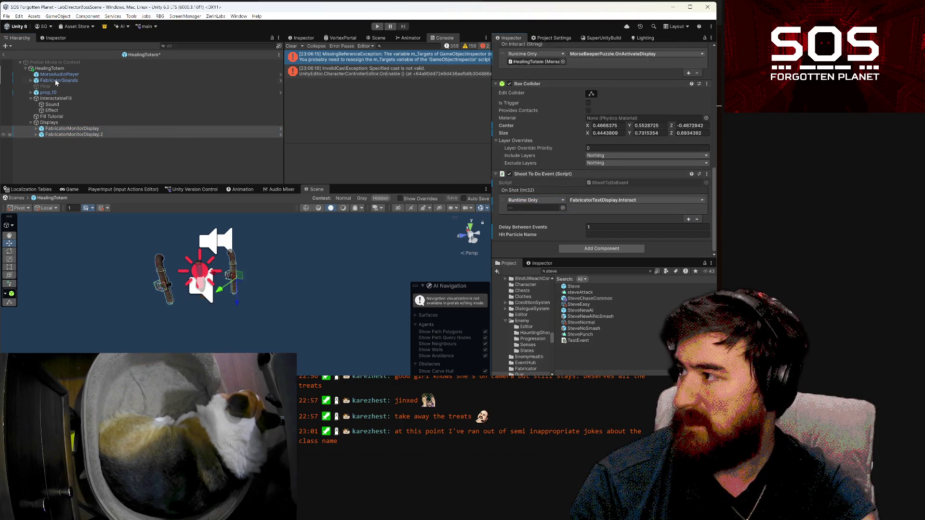
- Leave prefab mode and inspect FabricatorMonitorDisplay.2's remaining On Shot events
{"action": "left_click", "coordinate": [4, 54]}
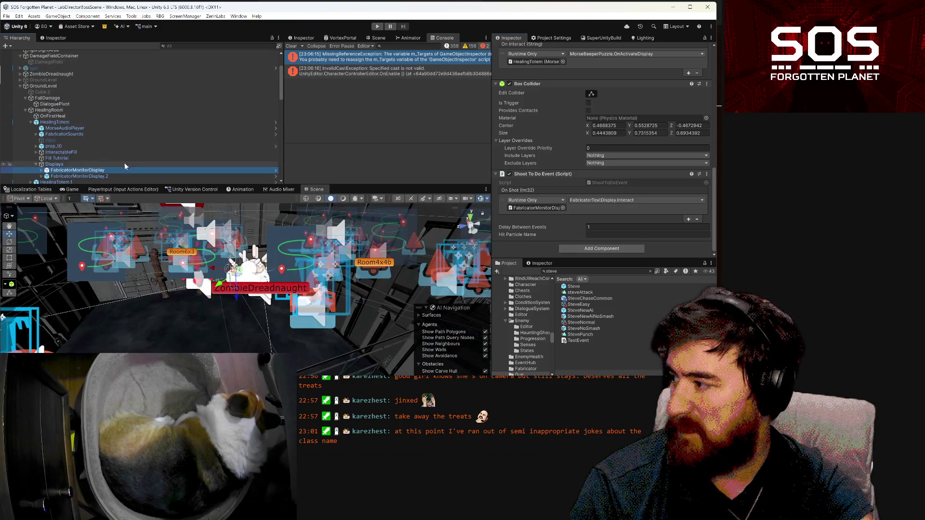
{"action": "left_click", "coordinate": [104, 177]}
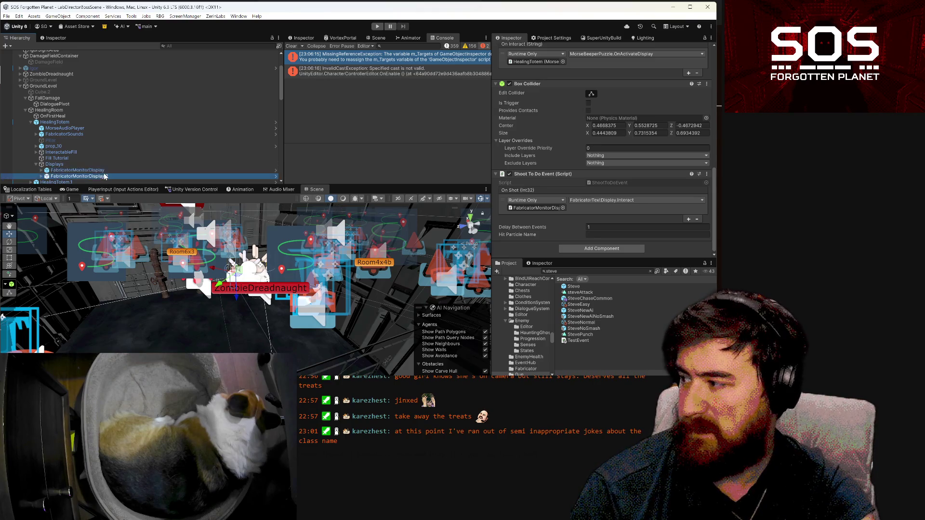
{"action": "scroll", "coordinate": [628, 187], "scroll_direction": "down", "scroll_amount": 3}
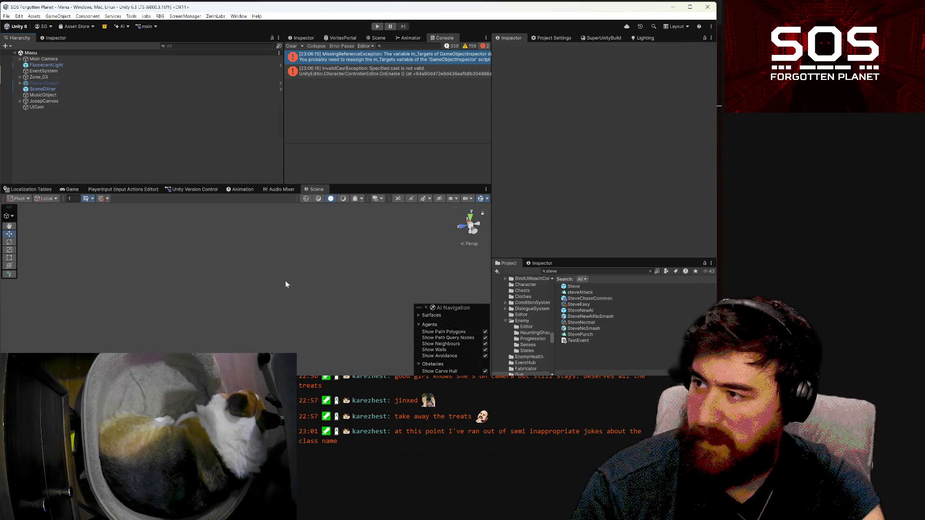
- Start Play mode in the Game view, confirm the greeting, and load save slot 1
{"action": "left_click", "coordinate": [71, 190]}
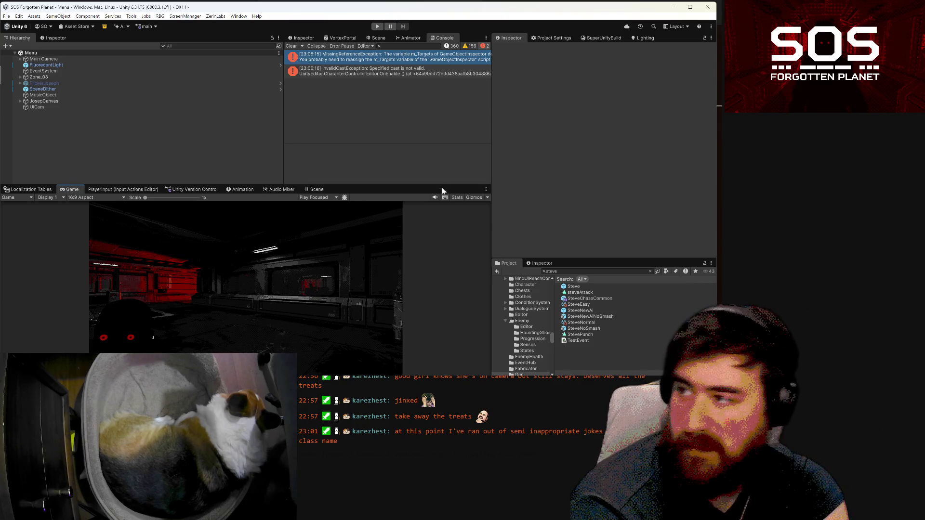
{"action": "left_click", "coordinate": [379, 27]}
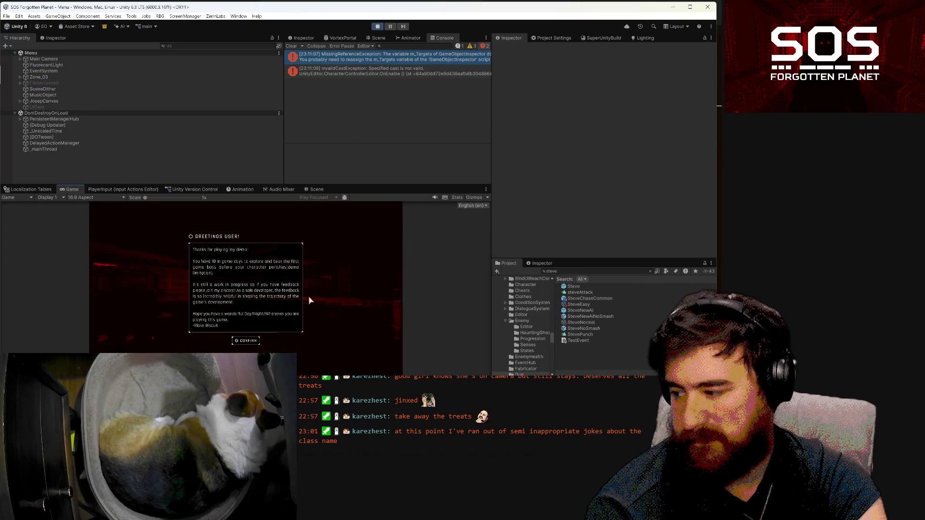
{"action": "left_click", "coordinate": [246, 340]}
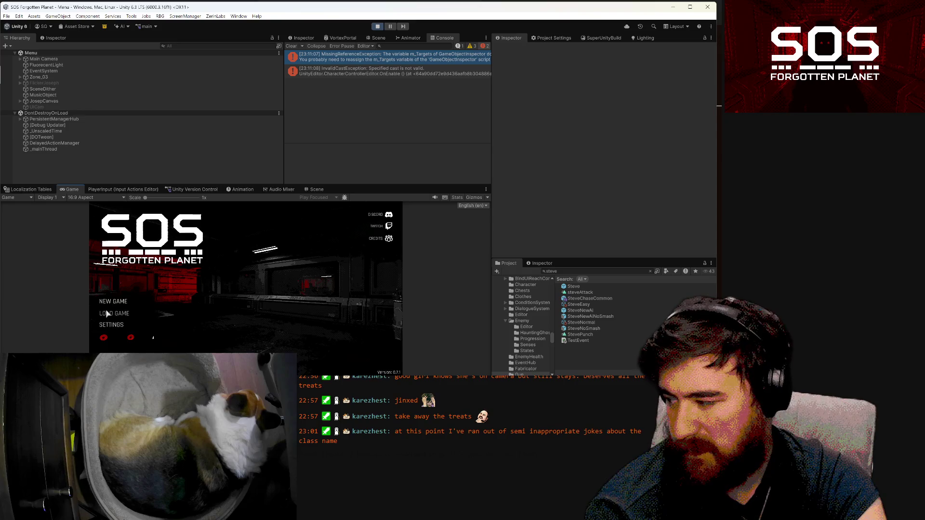
{"action": "left_click", "coordinate": [114, 313]}
{"action": "left_click", "coordinate": [258, 240]}
{"action": "left_click", "coordinate": [351, 346]}
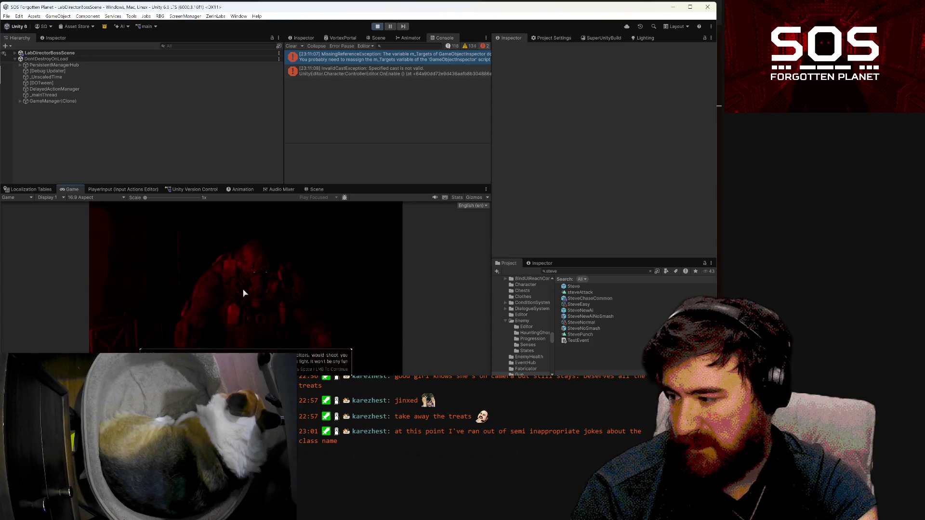
- Skip IGOR's cutscene dialogue with Space and walk the player toward the red pipe
{"action": "key", "text": "space"}
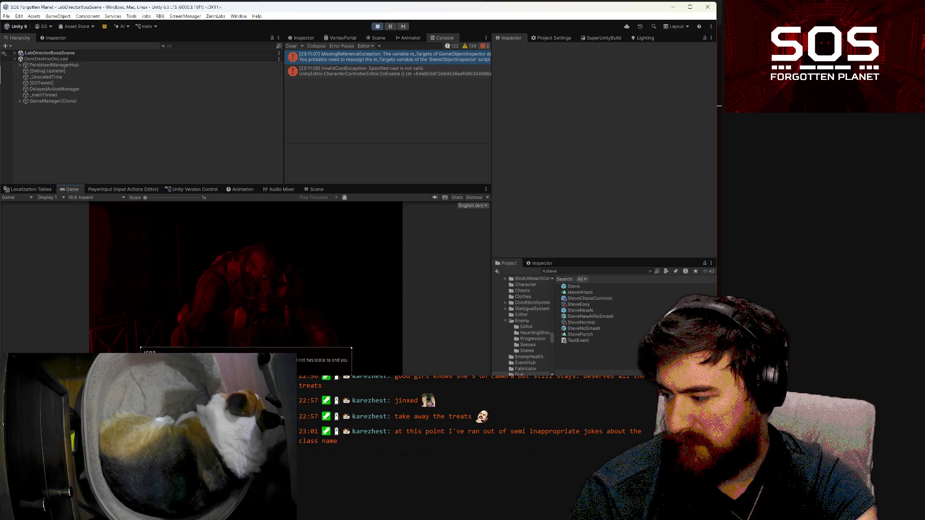
{"action": "key", "text": "space"}
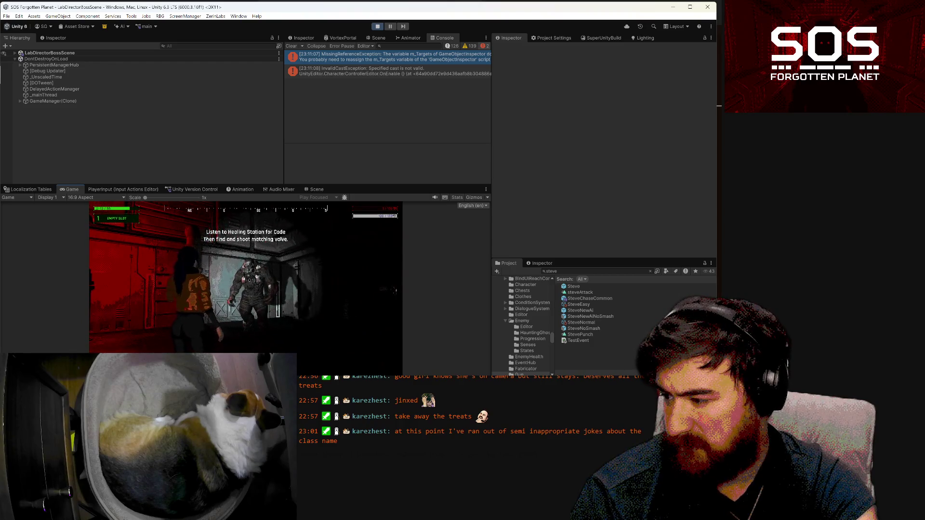
{"action": "key", "text": "a"}
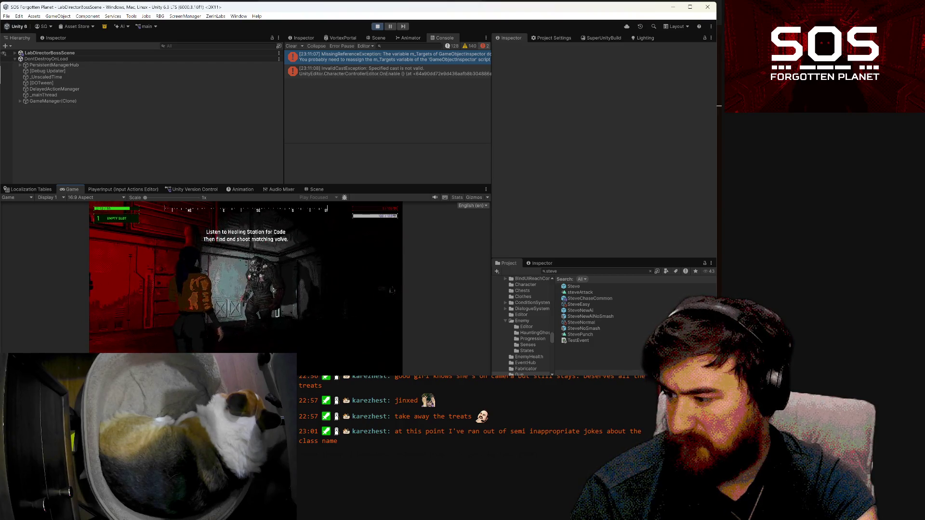
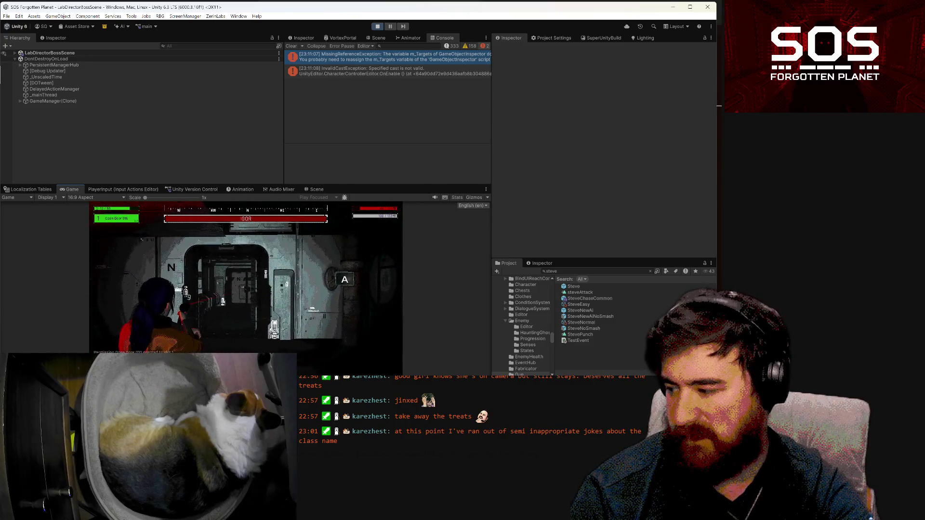
- Pause the Game view playtest to bring up the Resume, Load Game, Settings, View Stats and Menu options
{"action": "key", "text": "Escape"}
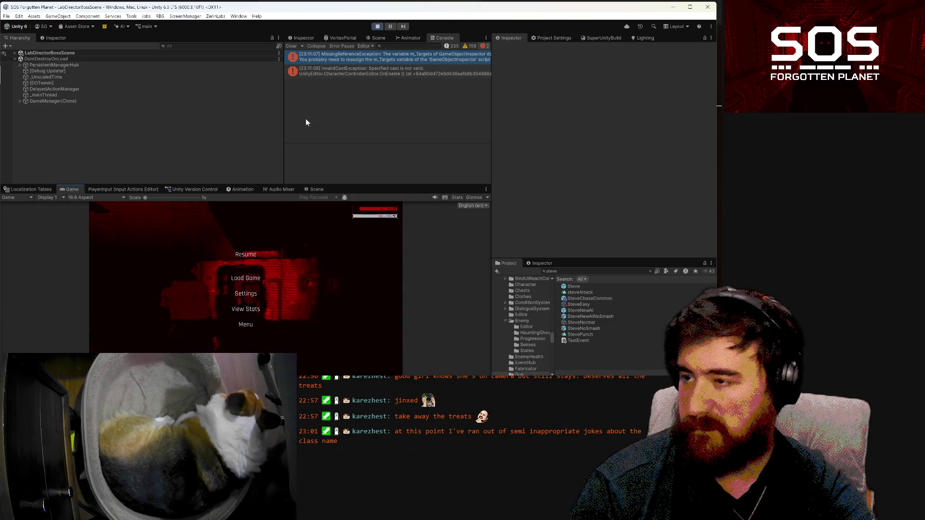